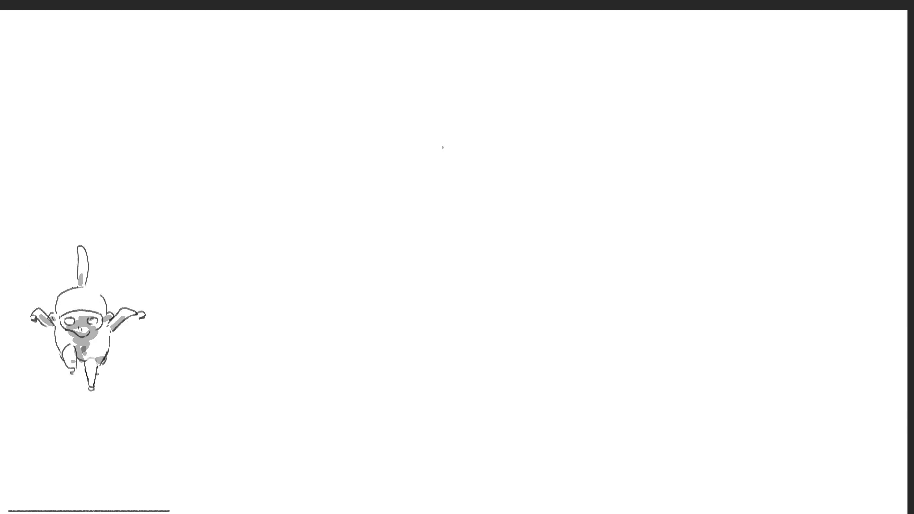
- Draw the C-shaped face curve of the profile head, undoing the stray loops, ticks and marks
mouse_move(441, 133)
left_mouse_down()
mouse_move(429, 168)
mouse_move(435, 182)
left_mouse_up()
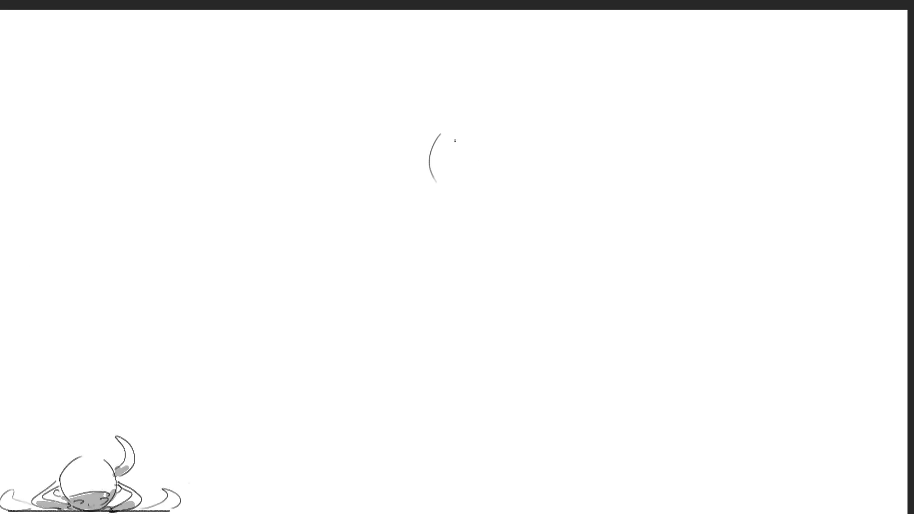
mouse_move(439, 135)
left_mouse_down()
mouse_move(427, 135)
mouse_move(431, 142)
left_mouse_up()
key("ctrl+z")
key("ctrl+z")
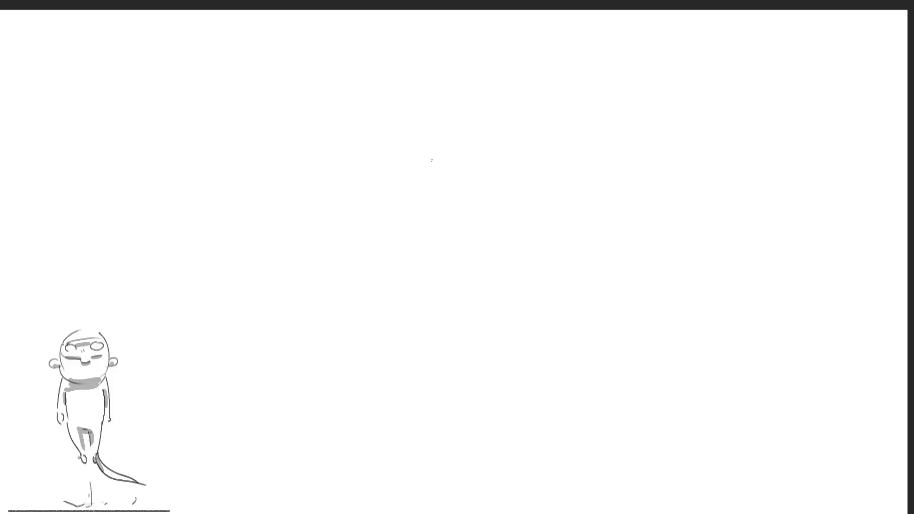
left_click_drag(440, 136, 443, 169)
left_click_drag(441, 138, 446, 128)
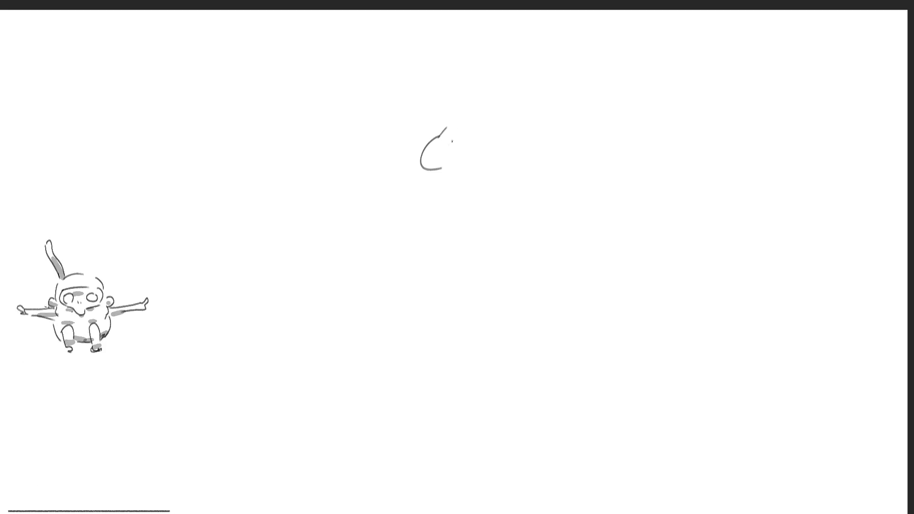
key("ctrl+z")
mouse_move(440, 137)
left_mouse_down()
mouse_move(473, 110)
mouse_move(456, 105)
mouse_move(491, 113)
left_mouse_up()
key("ctrl+z")
key("ctrl+z")
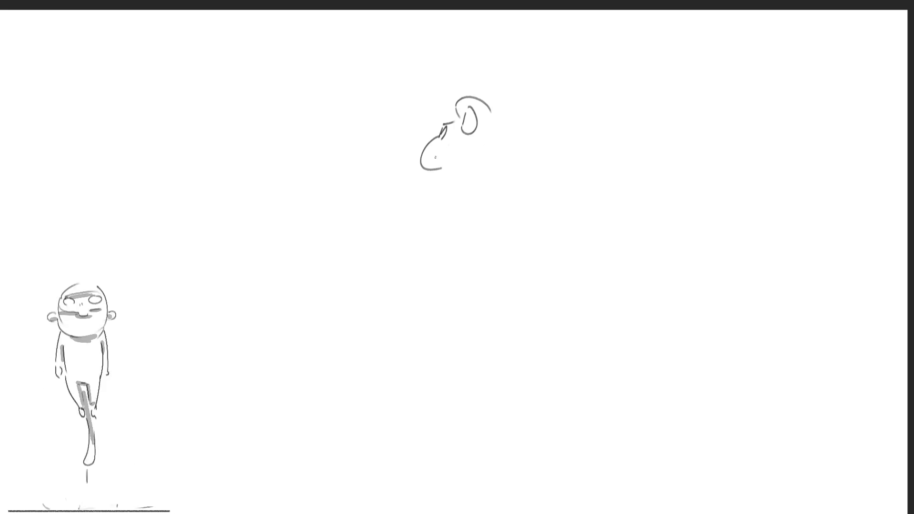
left_click_drag(423, 161, 431, 163)
key("ctrl+z")
- Sketch the spiky hairline, chin curve and outline along the top of the head
mouse_move(455, 152)
left_mouse_down()
mouse_move(477, 147)
mouse_move(488, 160)
left_mouse_up()
left_click_drag(429, 175, 446, 184)
mouse_move(454, 92)
left_mouse_down()
mouse_move(450, 99)
mouse_move(476, 78)
mouse_move(473, 64)
mouse_move(523, 61)
left_mouse_up()
key("ctrl+z")
key("ctrl+z")
left_click_drag(523, 61, 560, 120)
mouse_move(543, 83)
left_mouse_down()
mouse_move(548, 89)
mouse_move(555, 74)
mouse_move(569, 140)
mouse_move(526, 157)
mouse_move(524, 148)
mouse_move(537, 152)
left_mouse_up()
key("ctrl+z")
key("ctrl+z")
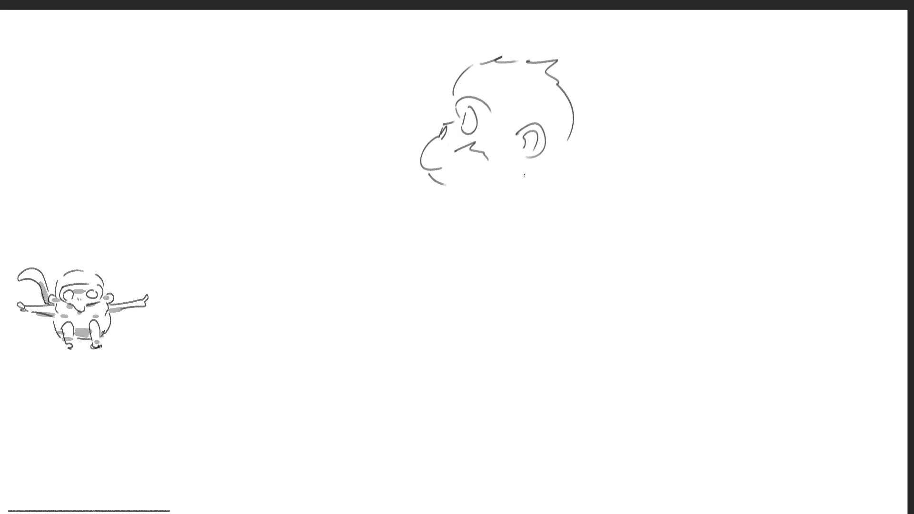
- Add strokes under the chin and beside the eye, erase the snout, and darken the eye
left_click_drag(441, 189, 447, 194)
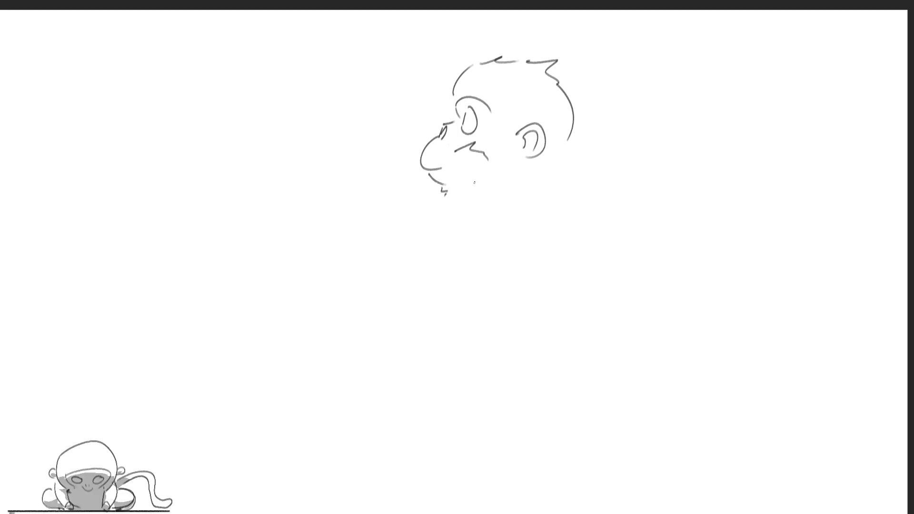
mouse_move(456, 124)
left_mouse_down()
mouse_move(452, 140)
mouse_move(471, 178)
left_mouse_up()
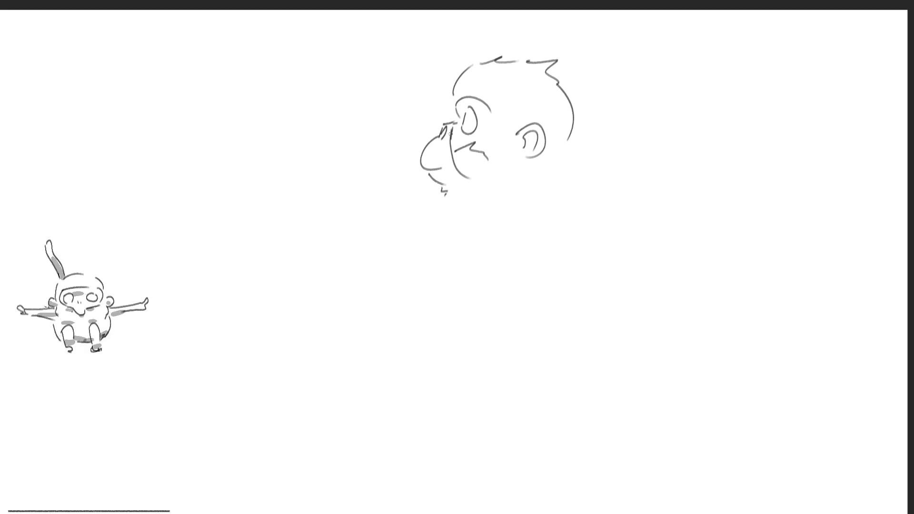
mouse_move(447, 125)
left_mouse_down()
mouse_move(443, 193)
mouse_move(456, 119)
mouse_move(425, 156)
left_mouse_up()
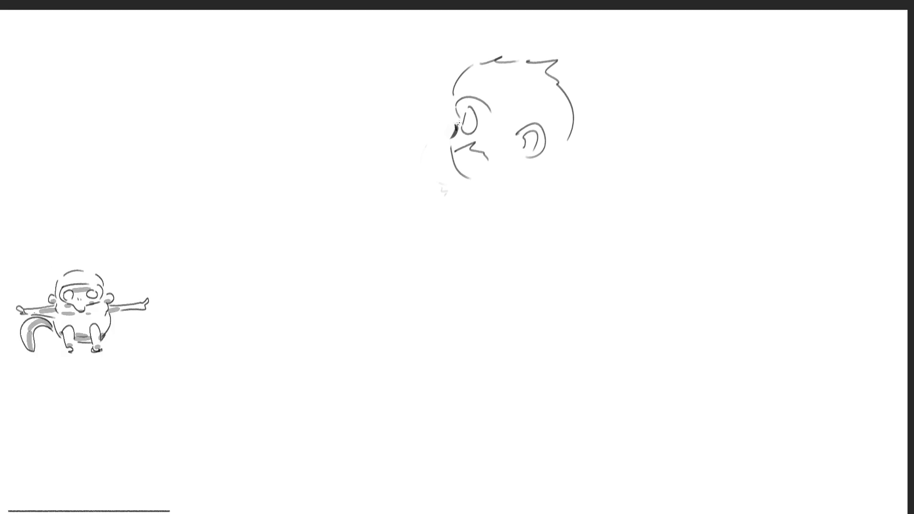
mouse_move(458, 125)
left_mouse_down()
mouse_move(461, 112)
mouse_move(468, 133)
mouse_move(475, 127)
left_mouse_up()
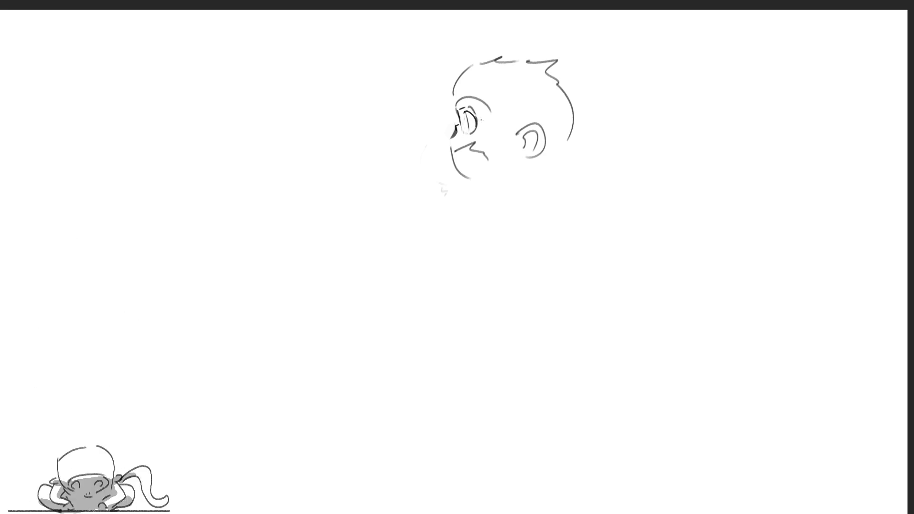
- Redraw a bolder eye outline and add a small loop for the mouth
mouse_move(465, 109)
left_mouse_down()
mouse_move(476, 123)
mouse_move(475, 113)
left_mouse_up()
key("ctrl+z")
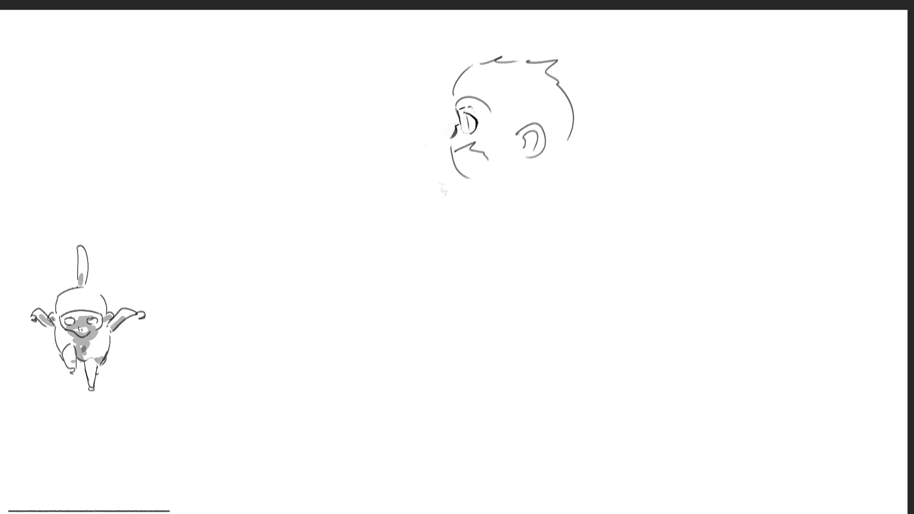
key("ctrl+z")
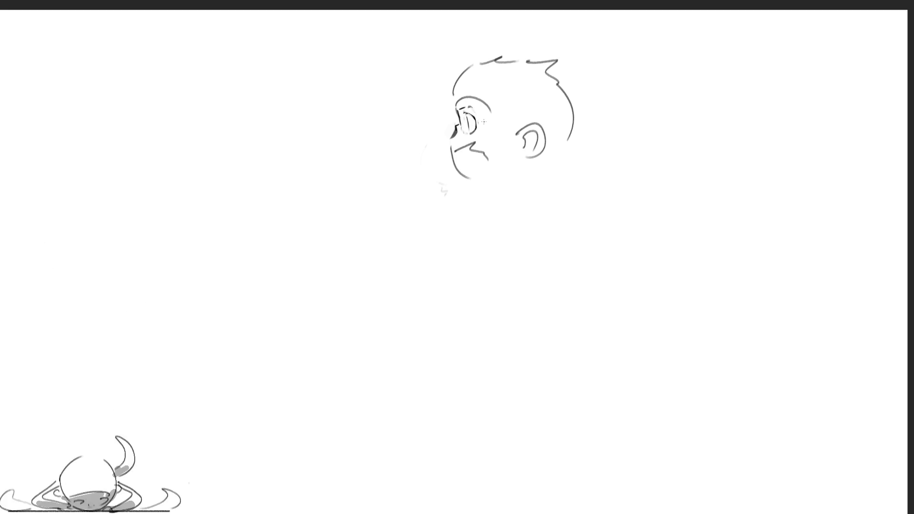
mouse_move(455, 149)
left_mouse_down()
mouse_move(446, 151)
mouse_move(452, 158)
mouse_move(472, 142)
left_mouse_up()
mouse_move(490, 110)
left_mouse_down()
mouse_move(479, 141)
mouse_move(459, 145)
left_mouse_up()
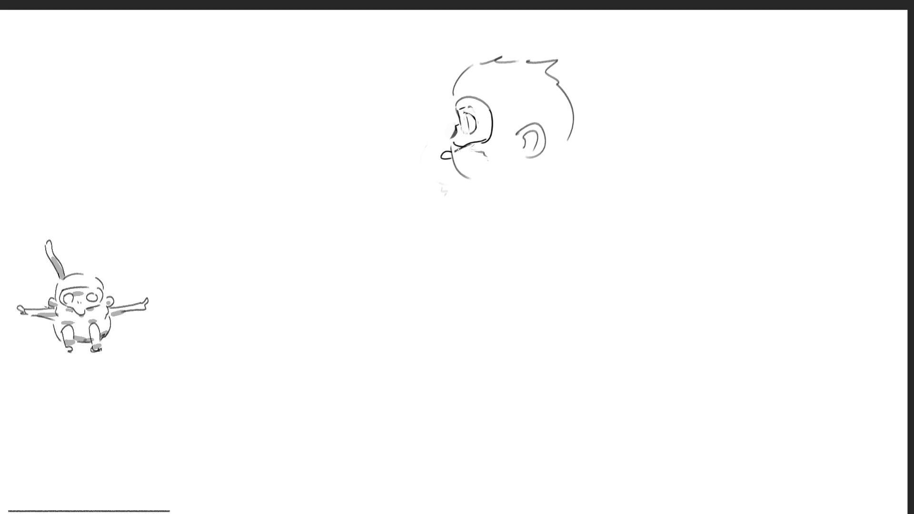
- Add a curved chin line and a small nostril, erasing stray strokes at the mouth
mouse_move(451, 142)
left_mouse_down()
mouse_move(453, 165)
mouse_move(472, 179)
mouse_move(450, 149)
mouse_move(452, 167)
mouse_move(472, 178)
left_mouse_up()
mouse_move(453, 147)
left_mouse_down()
mouse_move(478, 175)
mouse_move(508, 176)
left_mouse_up()
left_click_drag(473, 150, 492, 160)
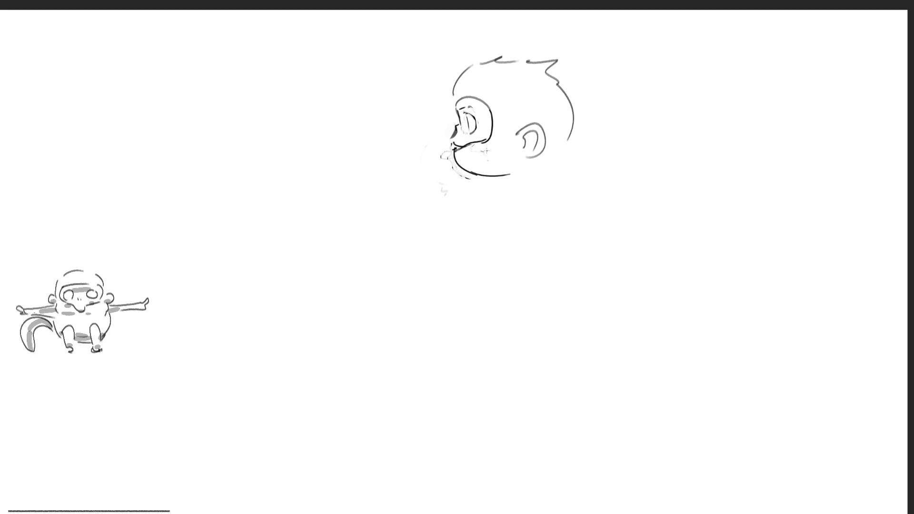
mouse_move(470, 131)
left_mouse_down()
mouse_move(460, 138)
mouse_move(472, 140)
left_mouse_up()
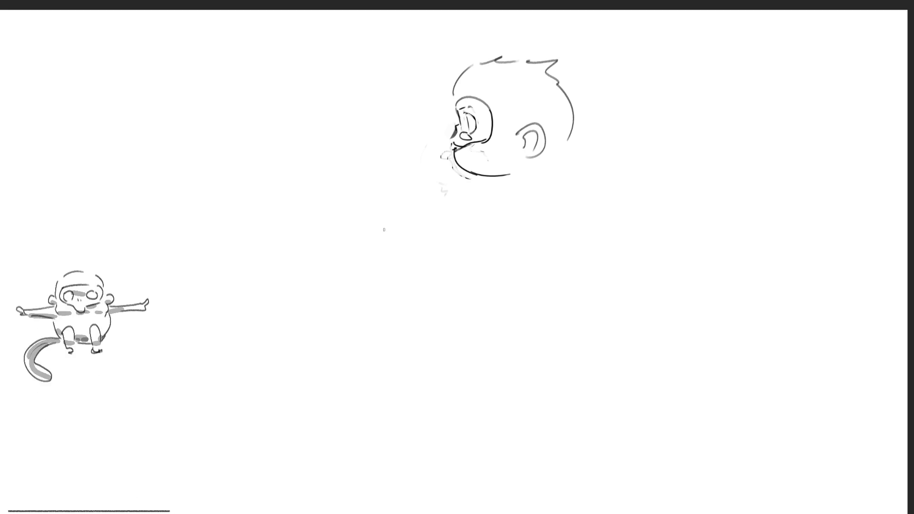
- Outline a rounded body under the head, then draw an arch with an oval eye on the next frame
mouse_move(345, 267)
left_mouse_down()
mouse_move(363, 311)
mouse_move(370, 213)
mouse_move(432, 219)
left_mouse_up()
left_click_drag(453, 246, 462, 299)
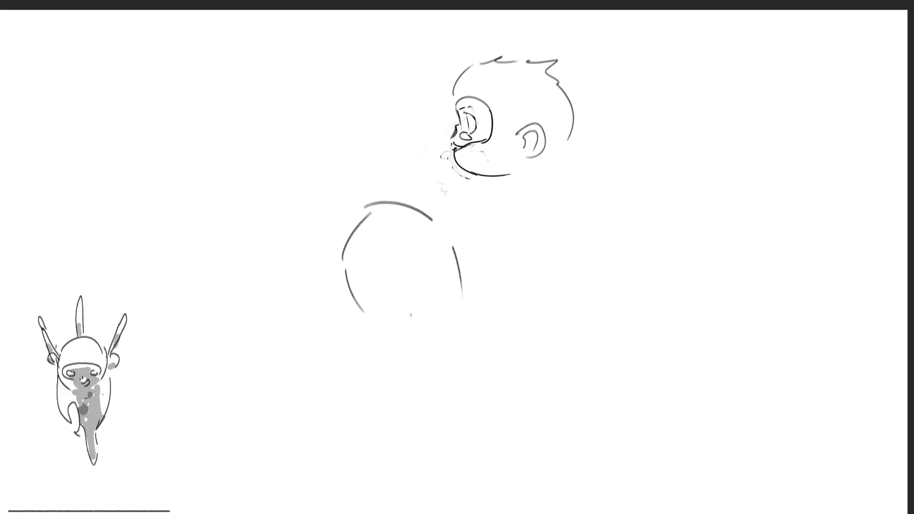
mouse_move(375, 312)
left_mouse_down()
mouse_move(401, 326)
mouse_move(392, 336)
mouse_move(425, 339)
left_mouse_up()
left_click_drag(425, 263, 433, 285)
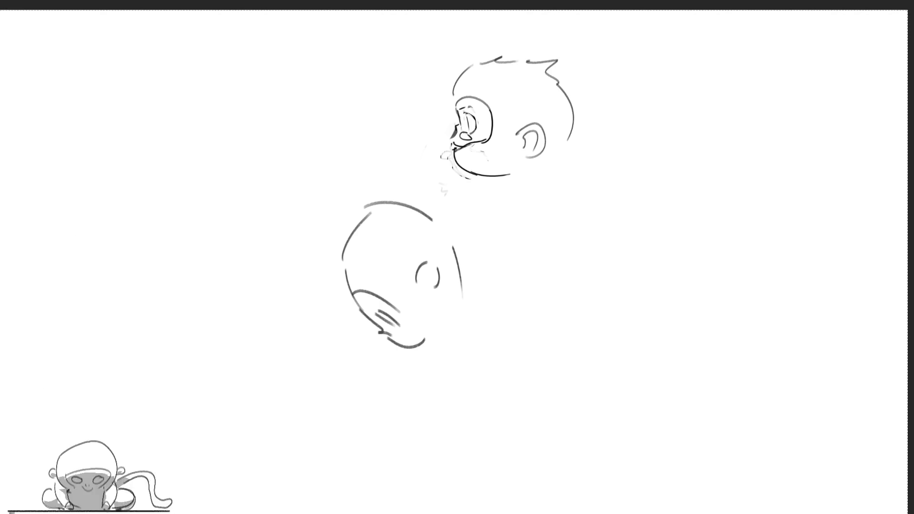
mouse_move(449, 190)
left_mouse_down()
mouse_move(542, 115)
mouse_move(550, 202)
left_mouse_up()
left_click_drag(503, 141, 509, 183)
- Draw a large outer arc around the oval, undoing the rejected arcs and curves
mouse_move(514, 117)
left_mouse_down()
mouse_move(588, 90)
mouse_move(603, 110)
mouse_move(618, 204)
left_mouse_up()
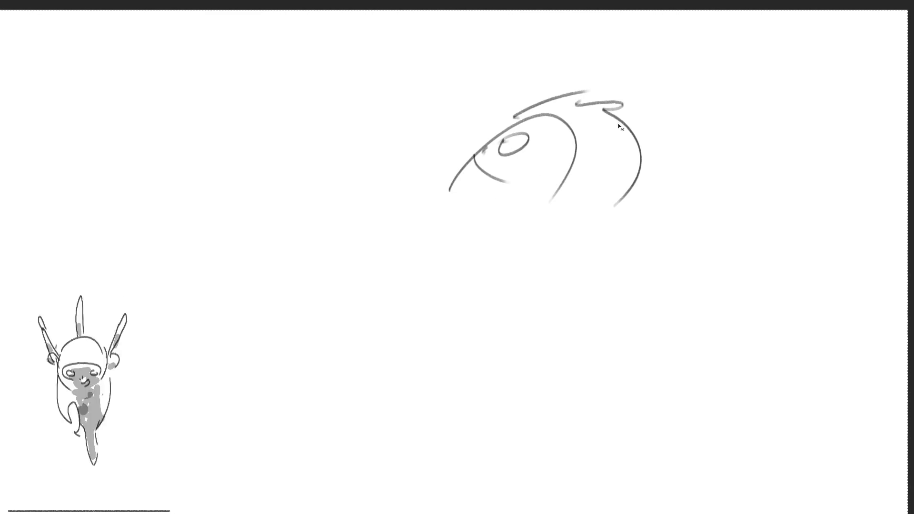
key("ctrl+z")
key("ctrl+z")
key("ctrl+z")
left_click_drag(527, 115, 622, 203)
left_click_drag(466, 163, 489, 232)
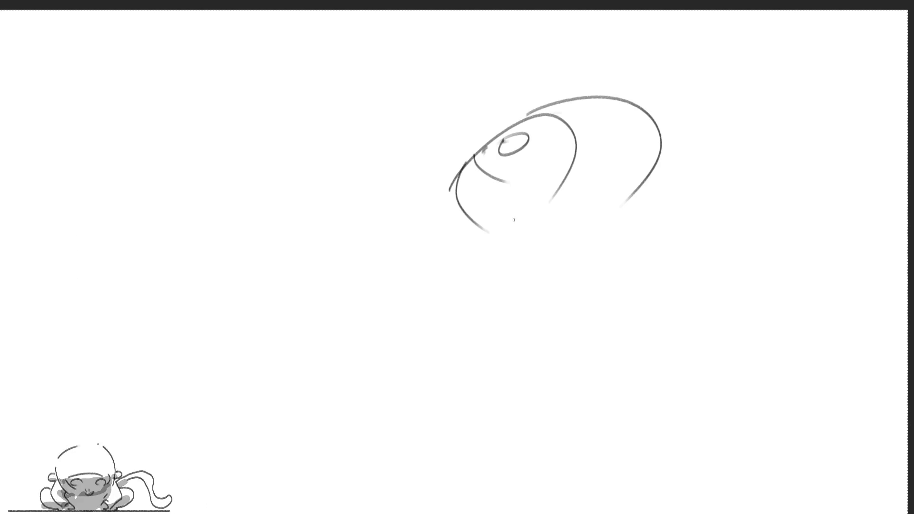
key("ctrl+z")
- Add inner ring curves and a hook, draw a wide ellipse with a loop below, then clear the canvas
left_click_drag(474, 154, 526, 211)
mouse_move(485, 176)
left_mouse_down()
mouse_move(564, 150)
mouse_move(547, 118)
left_mouse_up()
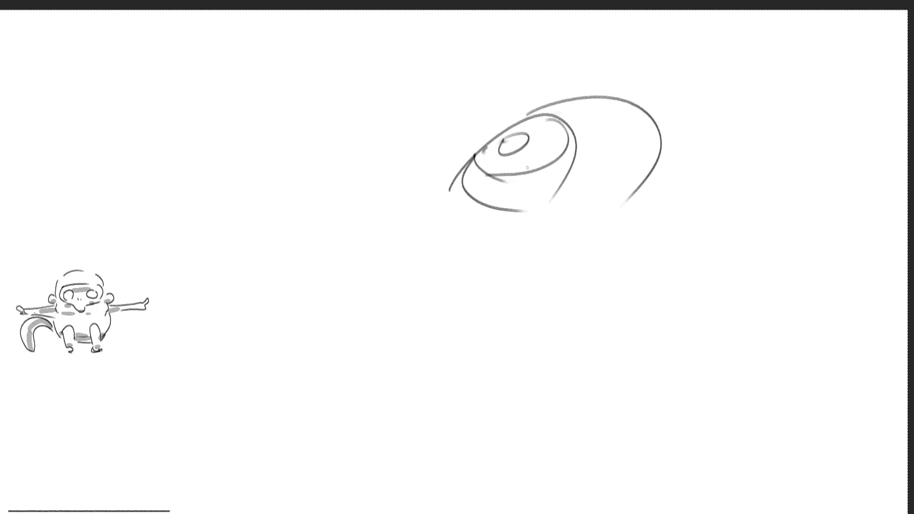
left_click_drag(476, 134, 485, 152)
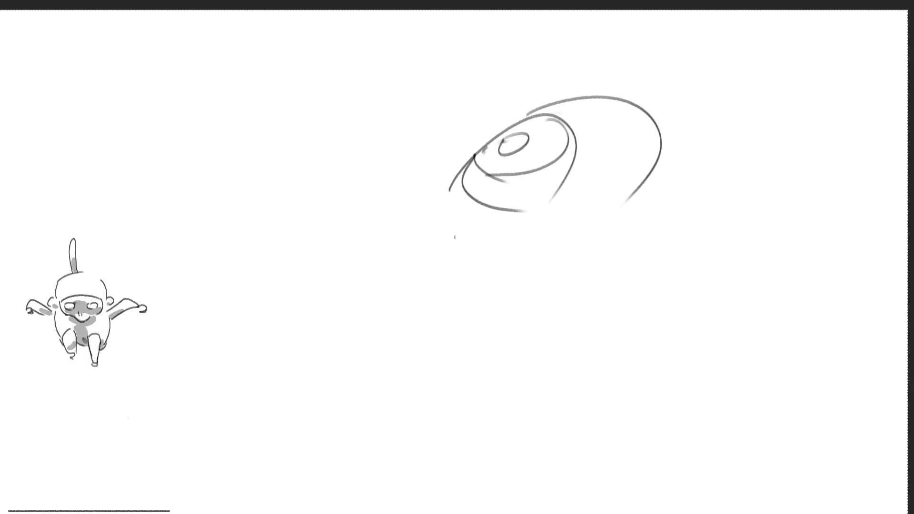
mouse_move(454, 237)
left_mouse_down()
mouse_move(451, 257)
mouse_move(511, 328)
mouse_move(371, 302)
left_mouse_up()
key("Delete")
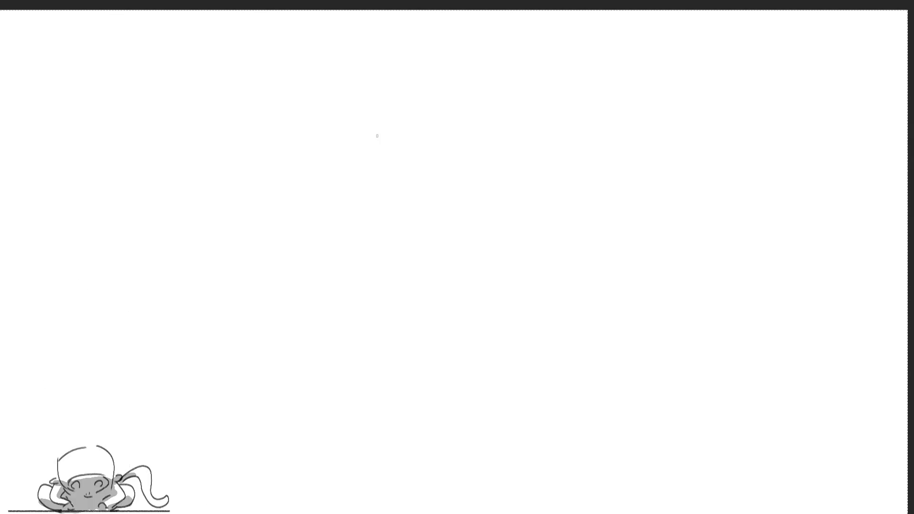
- Draw a new round head with ear, brow and eye, then sketch two small hands below it
mouse_move(400, 138)
left_mouse_down()
mouse_move(439, 98)
mouse_move(486, 123)
mouse_move(480, 177)
left_mouse_up()
mouse_move(394, 150)
left_mouse_down()
mouse_move(393, 165)
mouse_move(435, 205)
left_mouse_up()
left_click_drag(460, 156, 469, 169)
mouse_move(398, 141)
left_mouse_down()
mouse_move(431, 155)
mouse_move(420, 134)
mouse_move(397, 172)
left_mouse_up()
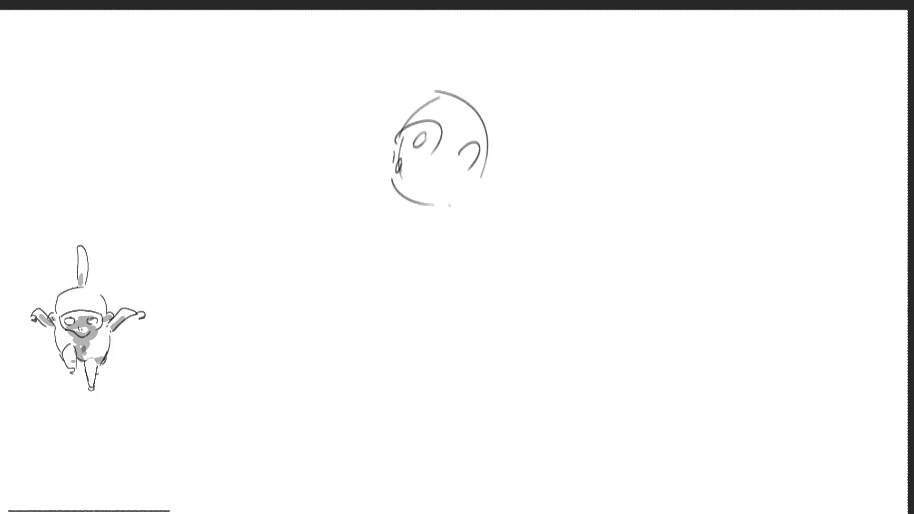
mouse_move(398, 141)
left_mouse_down()
mouse_move(396, 161)
mouse_move(410, 160)
left_mouse_up()
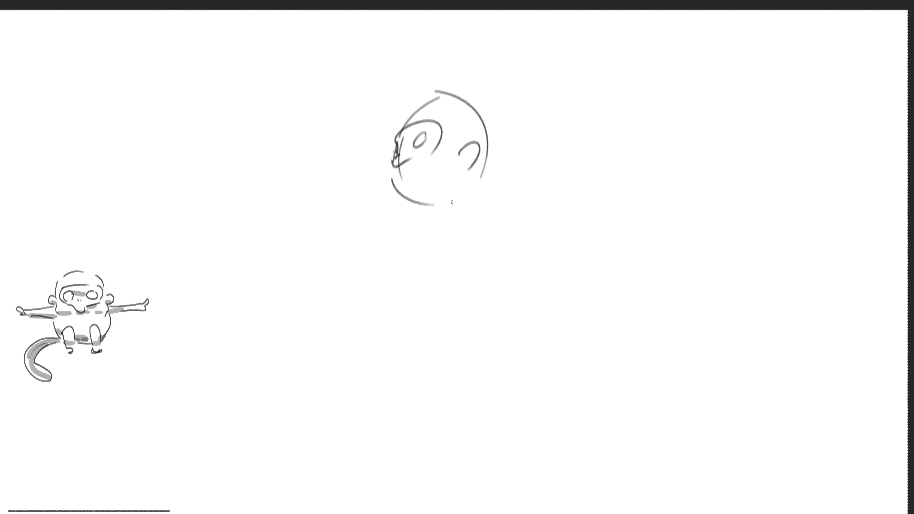
mouse_move(422, 218)
left_mouse_down()
mouse_move(424, 231)
mouse_move(446, 227)
mouse_move(431, 229)
mouse_move(440, 223)
left_mouse_up()
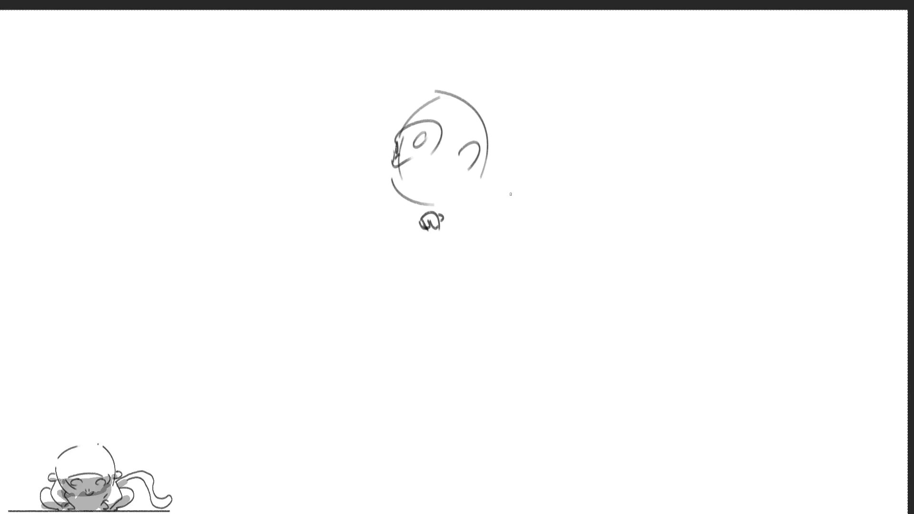
mouse_move(498, 198)
left_mouse_down()
mouse_move(499, 214)
mouse_move(508, 196)
mouse_move(506, 212)
left_mouse_up()
- Finish the second hand and try a rectangle between the hands, undoing the strokes
left_click_drag(508, 192, 510, 205)
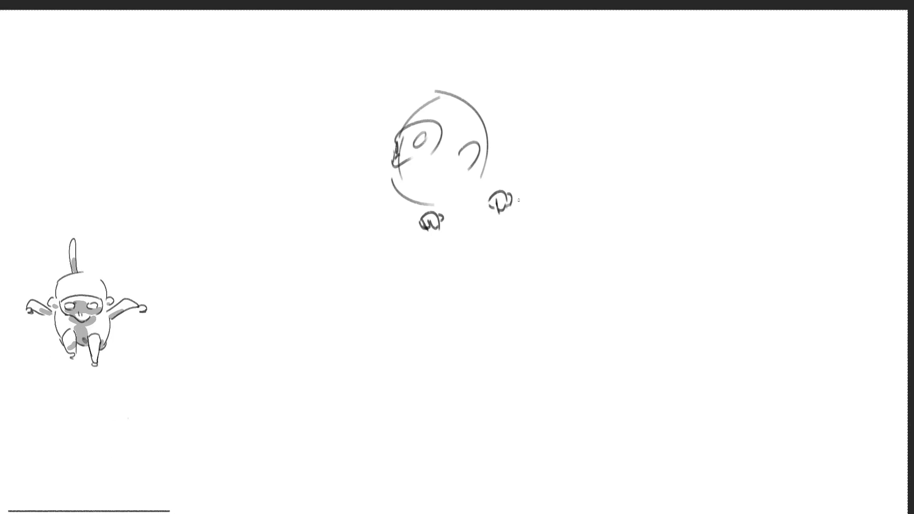
mouse_move(495, 205)
left_mouse_down()
mouse_move(391, 236)
mouse_move(419, 361)
left_mouse_up()
key("ctrl+z")
mouse_move(389, 245)
left_mouse_down()
mouse_move(417, 307)
mouse_move(543, 264)
left_mouse_up()
left_click_drag(519, 194, 546, 253)
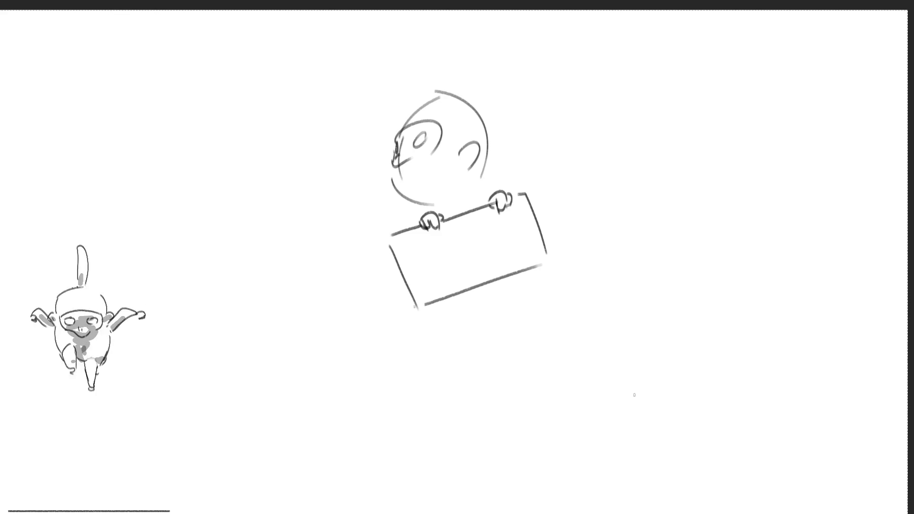
key("ctrl+z")
key("ctrl+z")
key("ctrl+z")
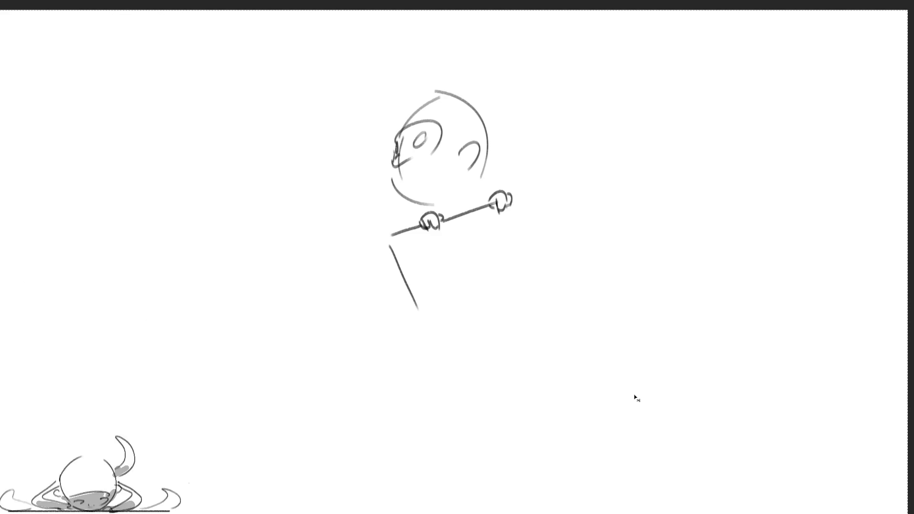
- Redraw the tilted sign's left, bottom and right edges and write the digit 1 on it
mouse_move(417, 233)
left_mouse_down()
mouse_move(438, 284)
mouse_move(517, 258)
left_mouse_up()
left_click_drag(517, 200, 532, 246)
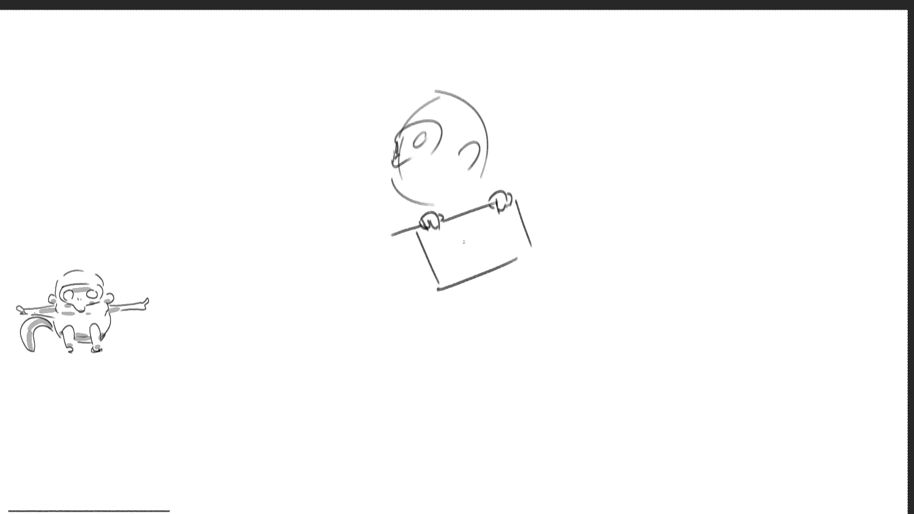
left_click_drag(444, 235, 457, 264)
- Write 2 and 3 after the 1 so the sign reads 123, then move it up against the head
mouse_move(476, 234)
left_mouse_down()
mouse_move(485, 251)
mouse_move(515, 239)
mouse_move(505, 245)
left_mouse_up()
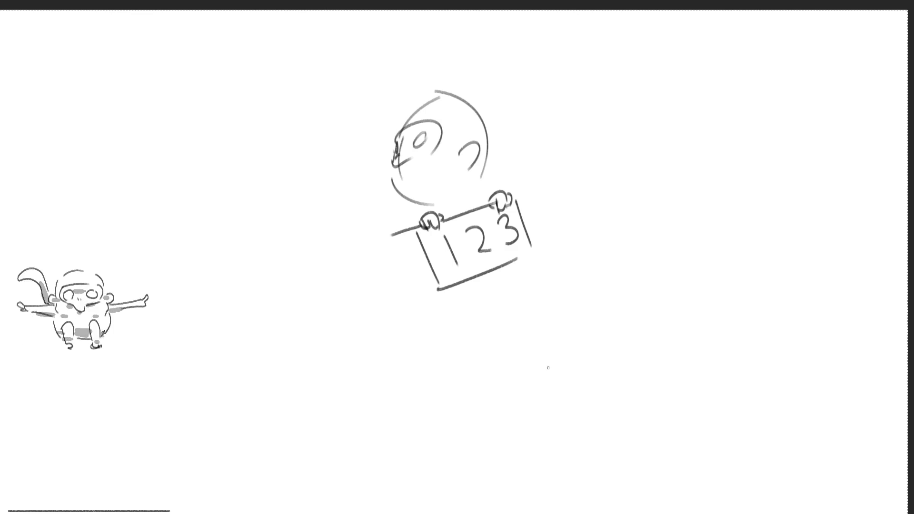
left_click_drag(460, 256, 461, 227)
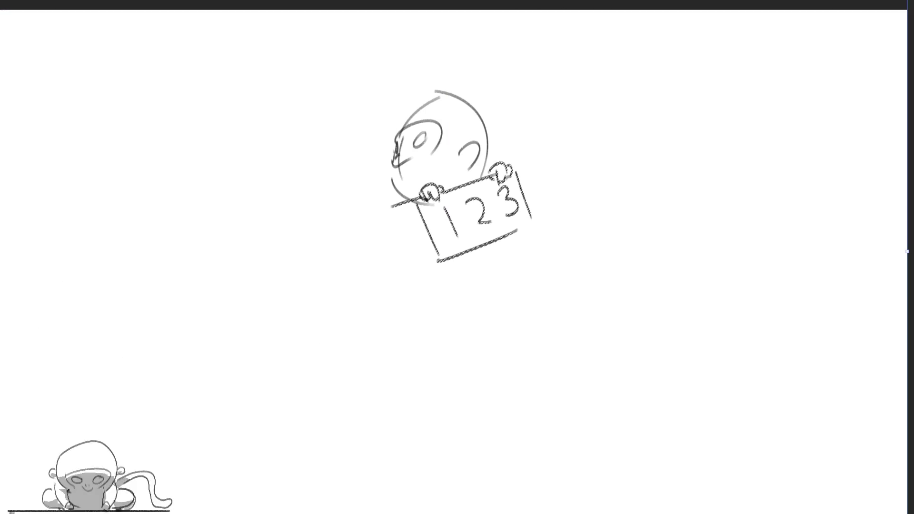
key("ctrl+d")
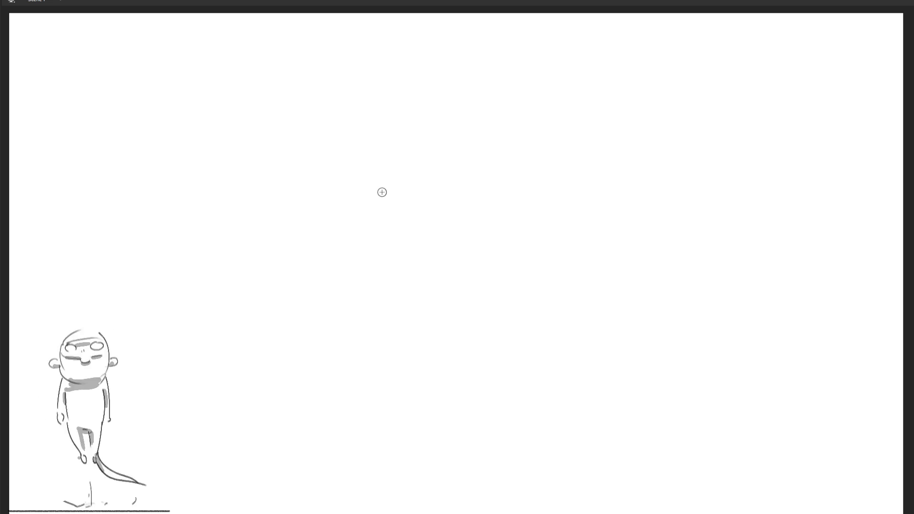
- Draw the head outline, eye, nose and mouth, undoing the first egg outline and jaw line
mouse_move(381, 173)
left_mouse_down()
mouse_move(399, 262)
mouse_move(460, 153)
mouse_move(474, 227)
left_mouse_up()
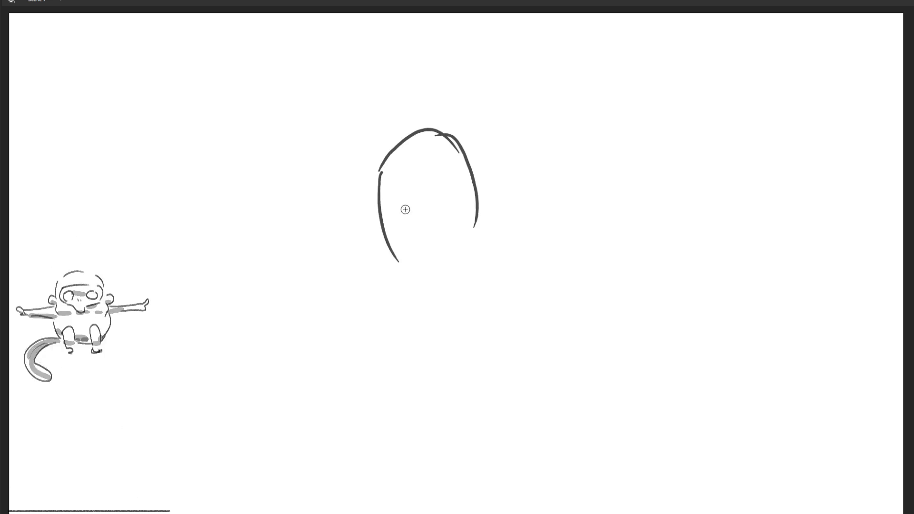
key("ctrl+z")
key("ctrl+z")
key("ctrl+z")
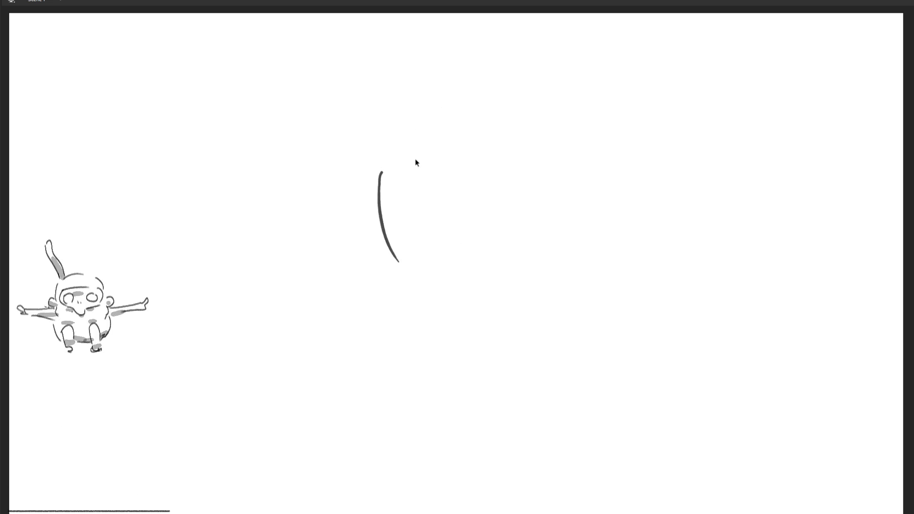
left_click_drag(369, 178, 472, 235)
mouse_move(387, 191)
left_mouse_down()
mouse_move(383, 217)
mouse_move(388, 191)
mouse_move(399, 232)
mouse_move(370, 228)
left_mouse_up()
left_click_drag(373, 215, 394, 260)
left_click_drag(417, 254, 448, 246)
key("ctrl+z")
- Try marks inside the head and a chin curve, undo them, and erase the dark nose mark
key("ctrl+z")
left_click(425, 199)
left_click_drag(430, 193, 436, 185)
left_click_drag(440, 180, 444, 215)
key("ctrl+z")
key("ctrl+z")
key("ctrl+z")
mouse_move(370, 236)
left_mouse_down()
mouse_move(398, 257)
mouse_move(421, 256)
mouse_move(391, 251)
left_mouse_up()
key("ctrl+z")
key("ctrl+z")
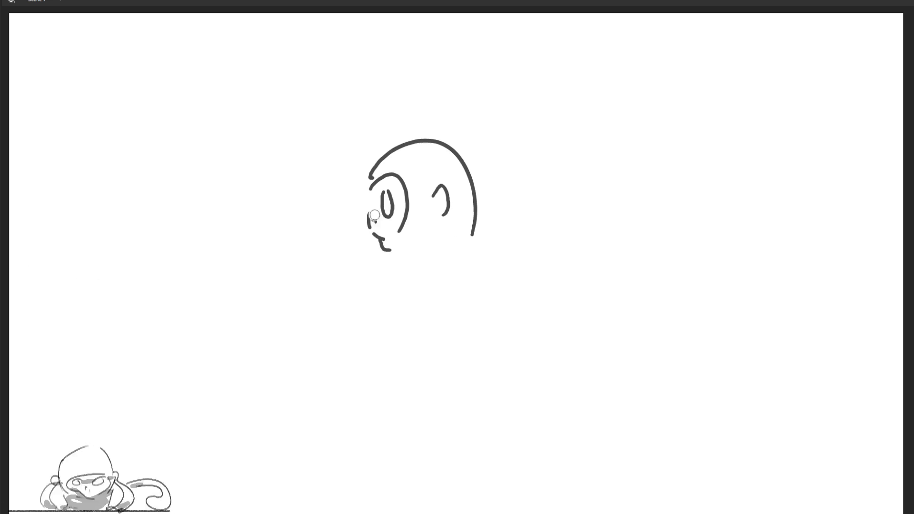
left_click_drag(375, 216, 368, 220)
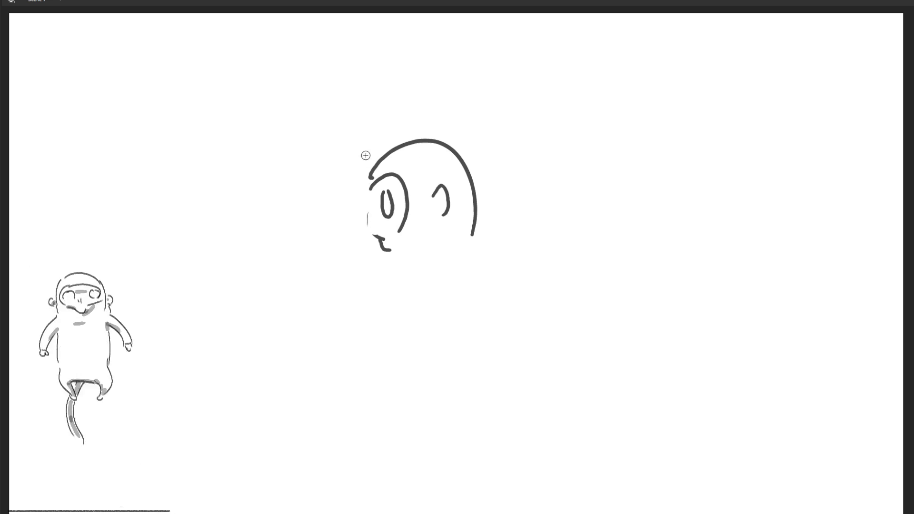
- Redraw the face's left edge, mouth, chin stroke and inner ear, then erase part of the chin
mouse_move(369, 183)
left_mouse_down()
mouse_move(382, 248)
mouse_move(403, 229)
left_mouse_up()
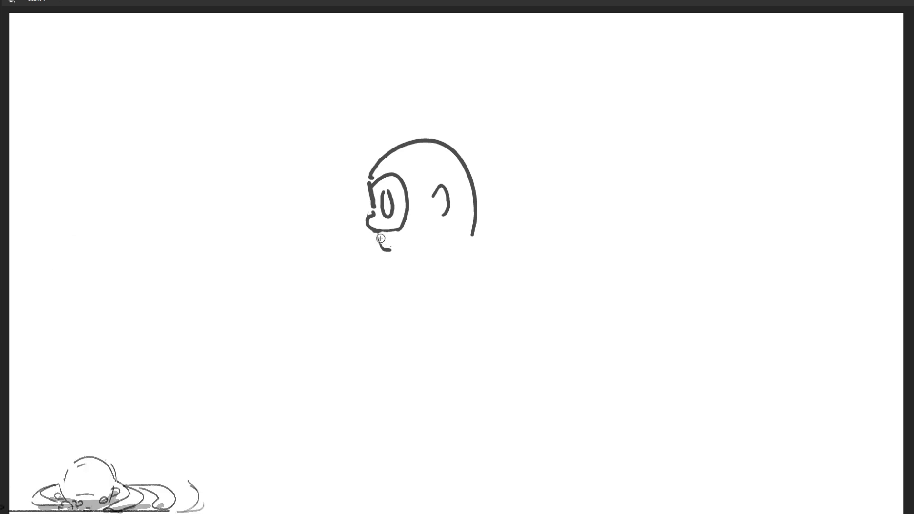
left_click_drag(369, 229, 390, 252)
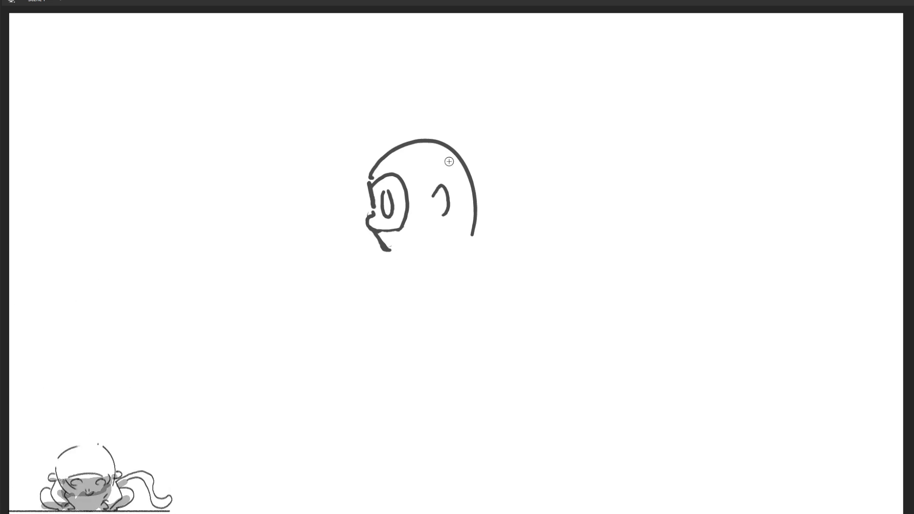
left_click_drag(435, 192, 436, 213)
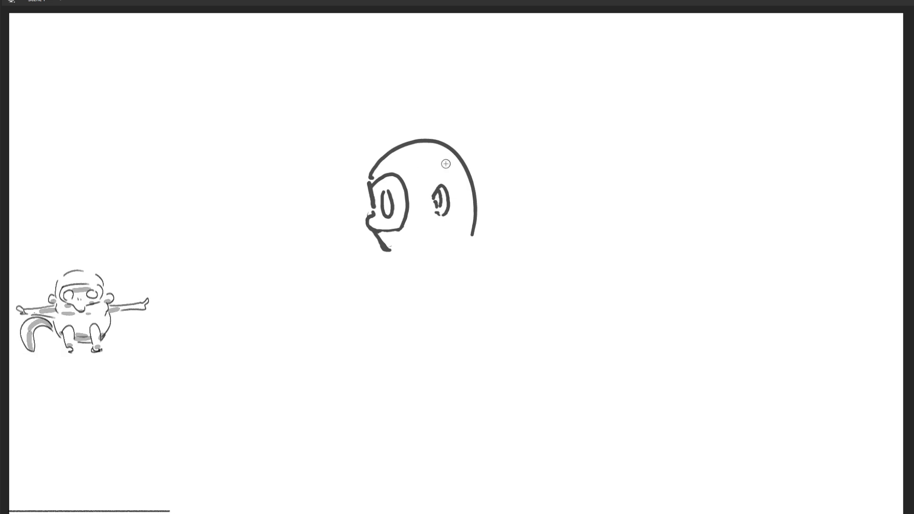
mouse_move(370, 180)
left_mouse_down()
mouse_move(378, 153)
mouse_move(414, 138)
left_mouse_up()
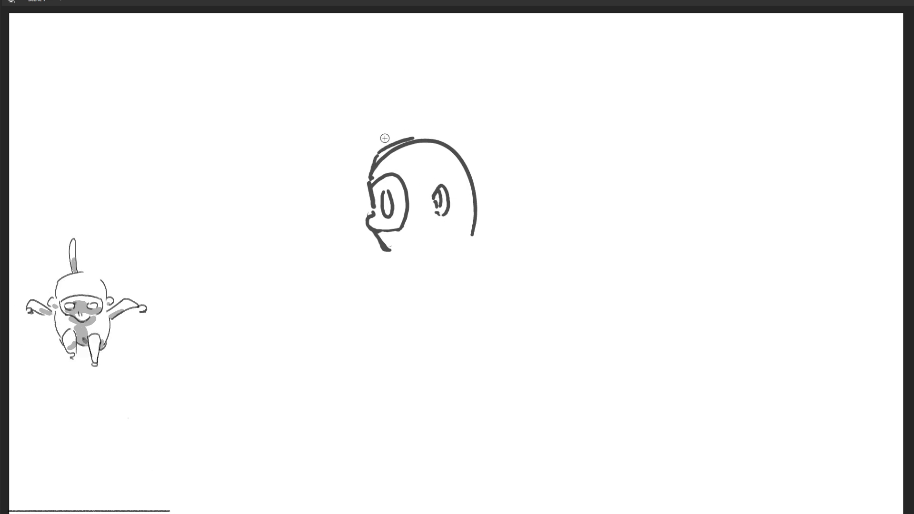
key("ctrl+z")
key("ctrl+z")
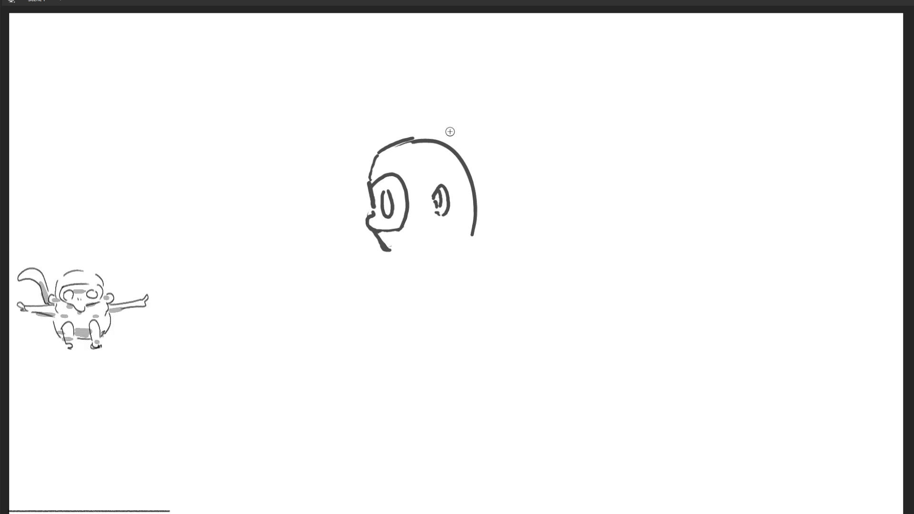
key("e")
mouse_move(370, 215)
left_mouse_down()
mouse_move(376, 238)
mouse_move(379, 220)
mouse_move(386, 231)
left_mouse_up()
key("b")
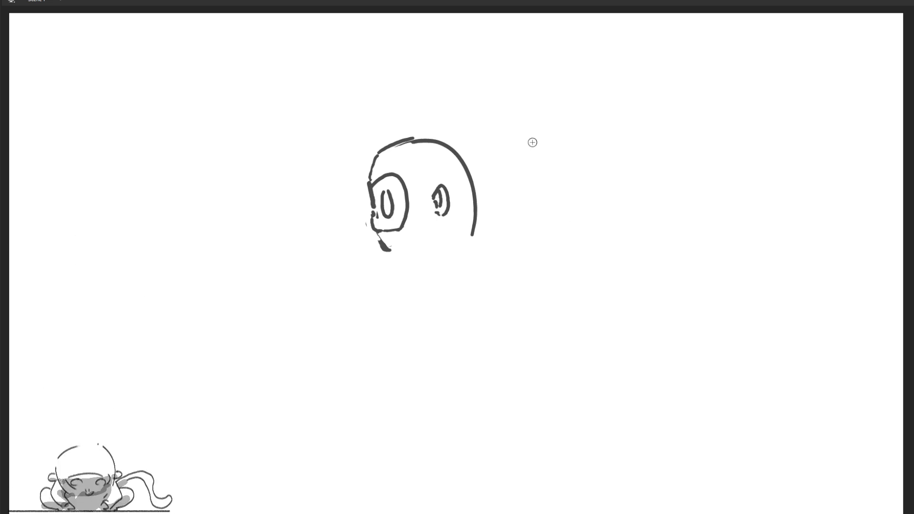
- Outline a tall rounded body to the right of the head, with a bump on its back
left_click_drag(541, 102, 540, 162)
left_click_drag(503, 127, 592, 71)
left_click_drag(589, 79, 616, 185)
mouse_move(540, 102)
left_mouse_down()
mouse_move(548, 254)
mouse_move(602, 67)
mouse_move(635, 287)
left_mouse_up()
left_click_drag(628, 210, 628, 333)
mouse_move(533, 107)
left_mouse_down()
mouse_move(537, 171)
mouse_move(615, 363)
mouse_move(628, 421)
left_mouse_up()
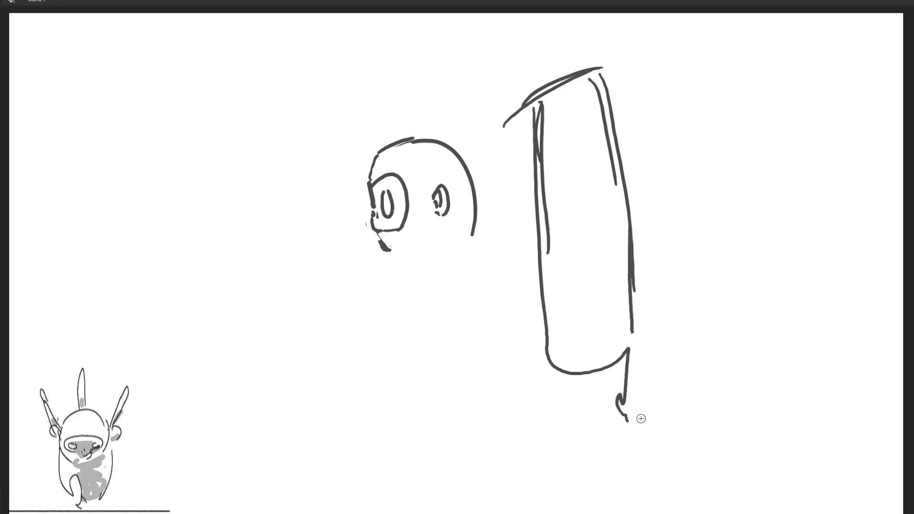
mouse_move(600, 62)
left_mouse_down()
mouse_move(751, 317)
mouse_move(683, 348)
left_mouse_up()
left_click_drag(539, 100, 556, 323)
mouse_move(536, 234)
left_mouse_down()
mouse_move(519, 383)
mouse_move(779, 321)
left_mouse_up()
mouse_move(751, 182)
left_mouse_down()
mouse_move(812, 281)
mouse_move(772, 330)
mouse_move(686, 349)
left_mouse_up()
mouse_move(545, 98)
left_mouse_down()
mouse_move(497, 245)
mouse_move(429, 288)
mouse_move(585, 375)
mouse_move(653, 357)
left_mouse_up()
mouse_move(747, 116)
left_mouse_down()
mouse_move(764, 128)
mouse_move(783, 205)
left_mouse_up()
- Add an arm with a hand, legs, two small feet and a curl above the head, then clear the canvas
mouse_move(484, 237)
left_mouse_down()
mouse_move(421, 282)
mouse_move(438, 279)
left_mouse_up()
left_click_drag(585, 395, 595, 402)
left_click_drag(573, 382, 614, 485)
mouse_move(745, 337)
left_mouse_down()
mouse_move(835, 430)
mouse_move(625, 504)
left_mouse_up()
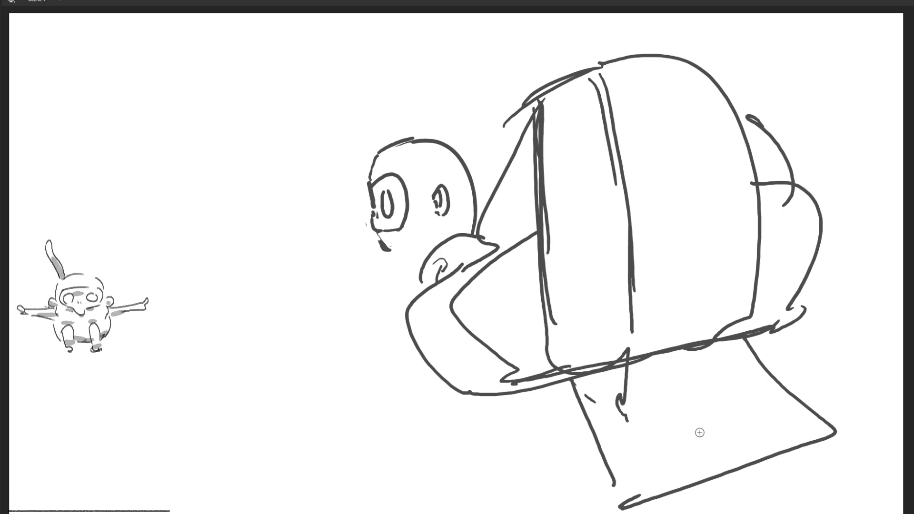
mouse_move(371, 235)
left_mouse_down()
mouse_move(367, 260)
mouse_move(417, 389)
mouse_move(397, 387)
left_mouse_up()
left_click_drag(459, 392, 480, 388)
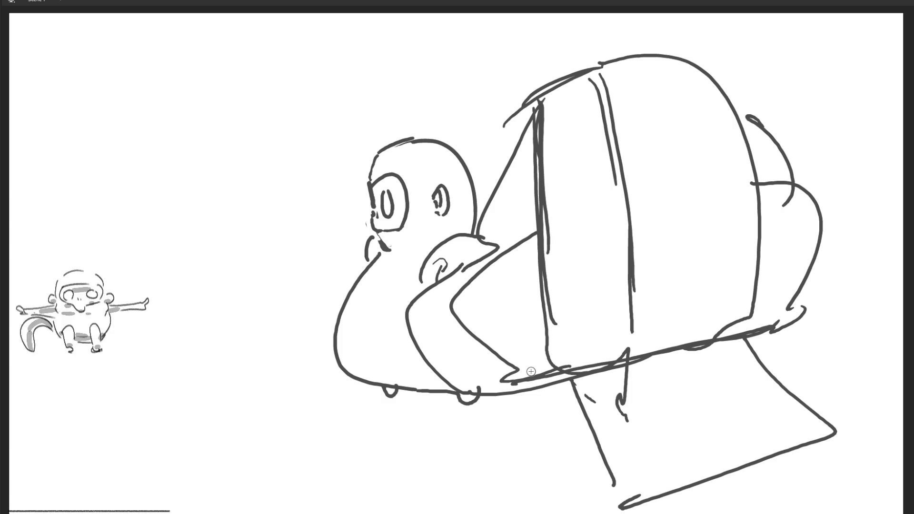
mouse_move(329, 55)
left_mouse_down()
mouse_move(406, 70)
mouse_move(333, 57)
mouse_move(499, 110)
mouse_move(491, 166)
left_mouse_up()
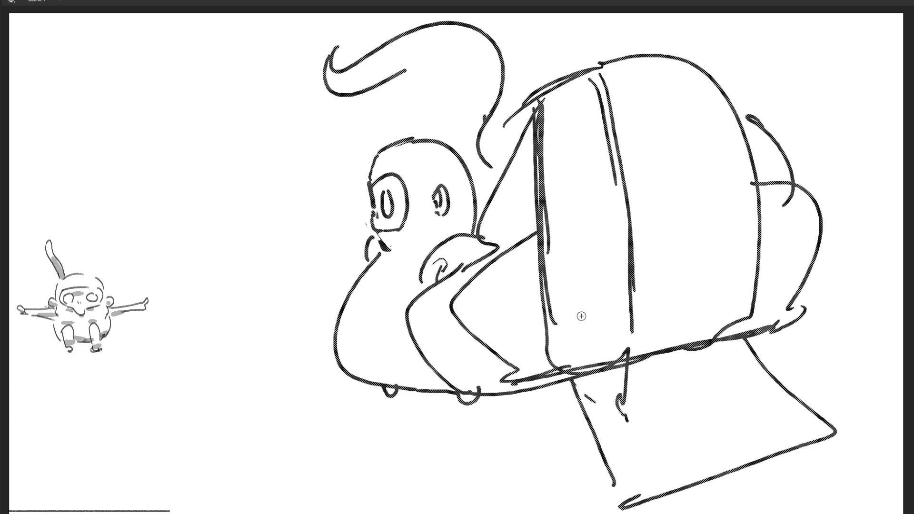
key("Delete")
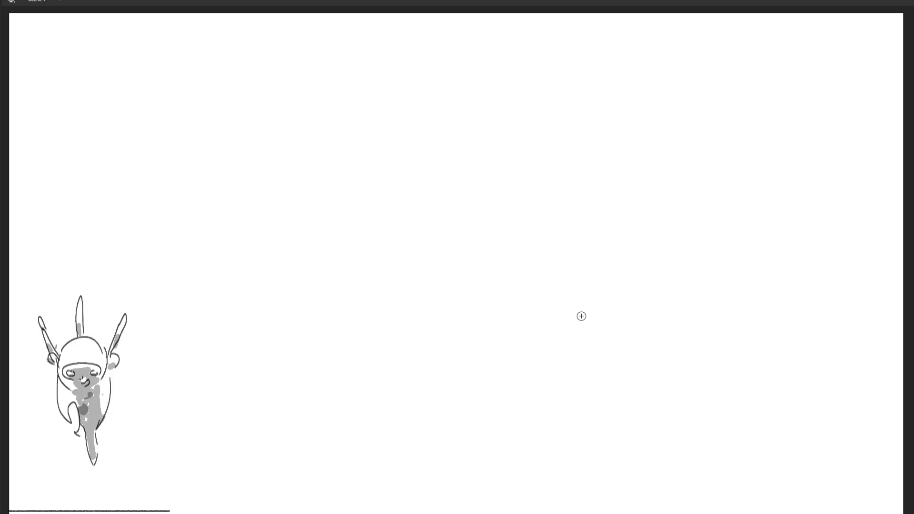
- Draw a large rectangle from its top, left, right and bottom edges
left_click_drag(283, 97, 539, 81)
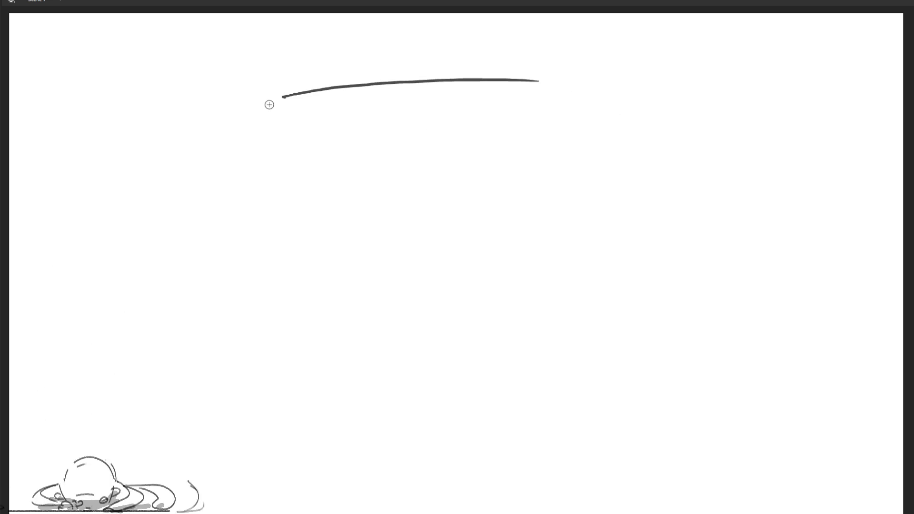
left_click_drag(277, 95, 295, 277)
left_click_drag(536, 80, 546, 258)
left_click_drag(283, 281, 571, 271)
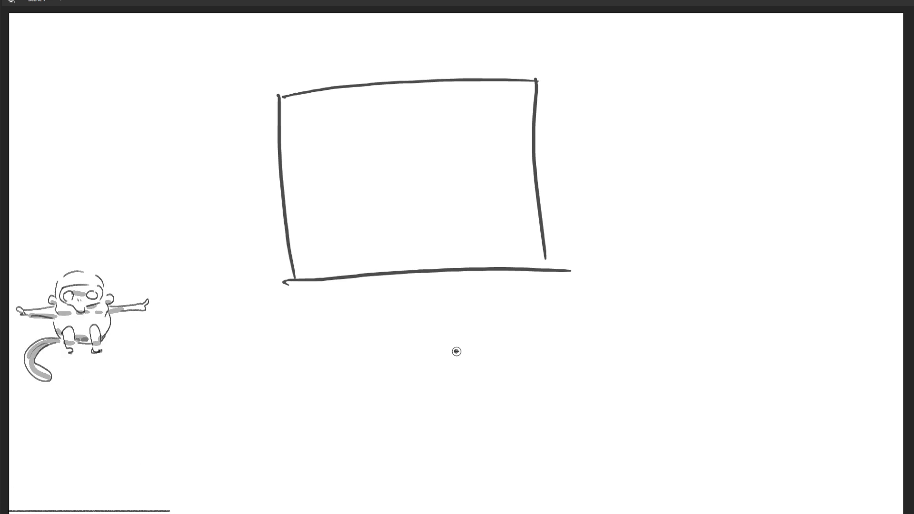
- Erase the overshooting corner stubs, the hook on the left edge and the dot below the rectangle
left_click_drag(547, 87, 539, 69)
mouse_move(550, 270)
left_mouse_down()
mouse_move(561, 270)
mouse_move(542, 270)
left_mouse_up()
left_click_drag(288, 283, 281, 275)
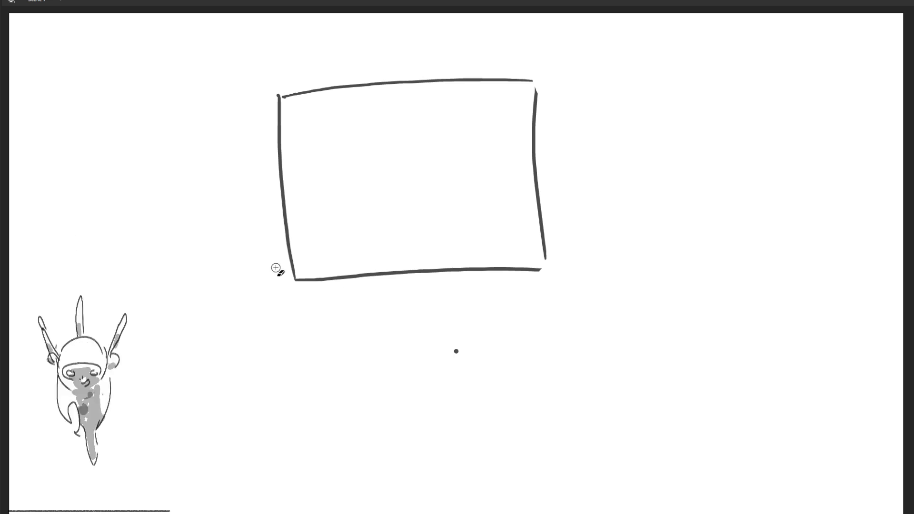
left_click_drag(280, 92, 278, 97)
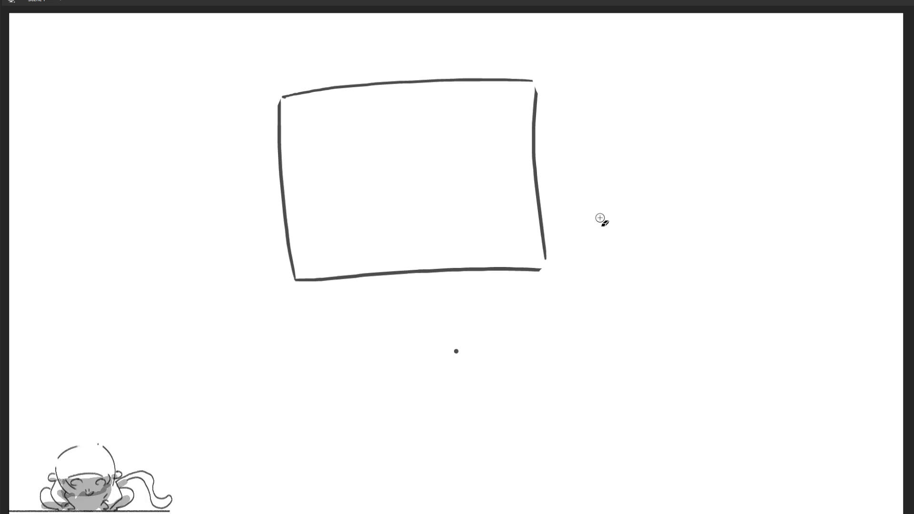
left_click_drag(451, 377, 471, 325)
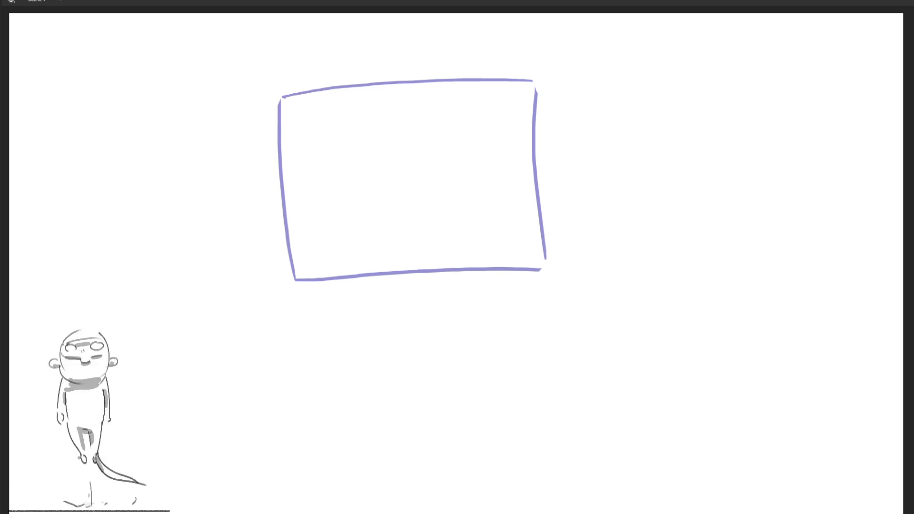
- Draw a tilted diamond over the onion-skinned rectangle in four strokes, then advance to an empty frame
mouse_move(258, 158)
left_mouse_down()
mouse_move(284, 183)
mouse_move(269, 154)
mouse_move(403, 78)
mouse_move(561, 186)
left_mouse_up()
left_click_drag(269, 172, 407, 288)
left_click_drag(421, 303, 573, 196)
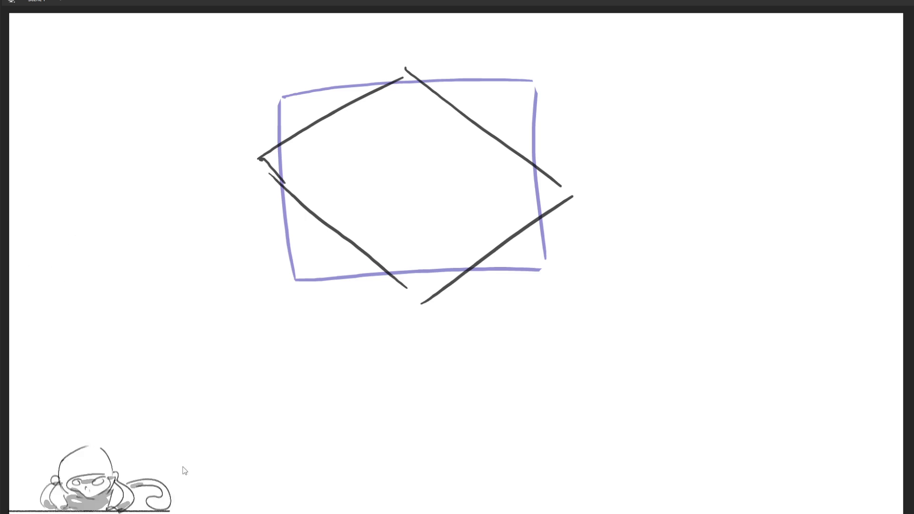
key("Right")
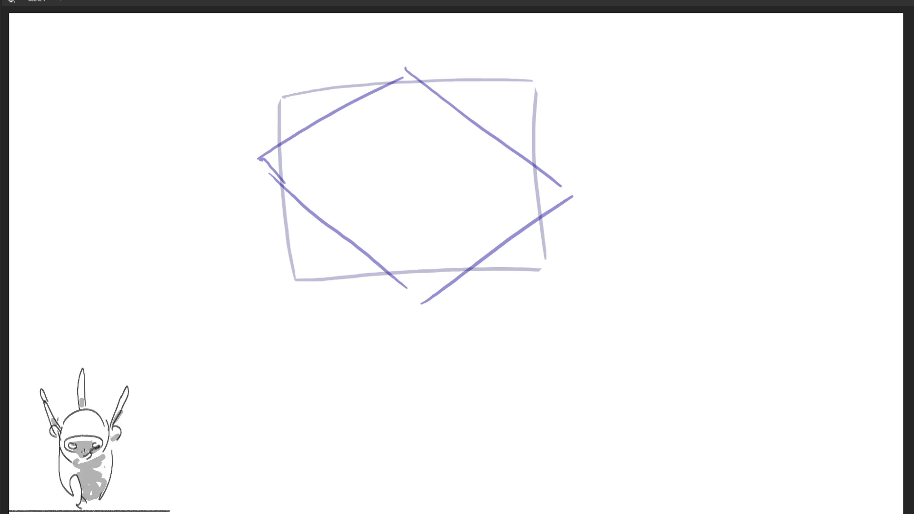
- Draw a slanted five-edge box beside the rectangle, then clear the drawings with Ctrl+Z
left_click_drag(560, 294, 593, 494)
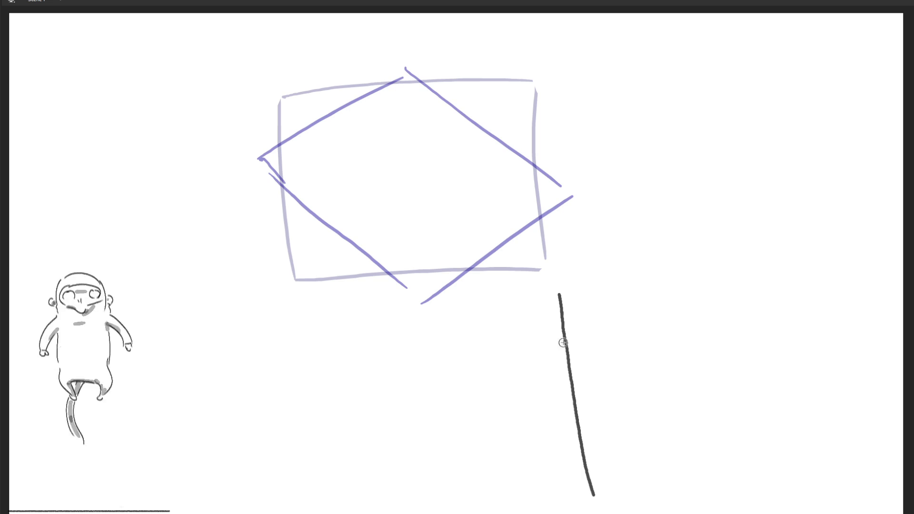
left_click_drag(560, 295, 671, 487)
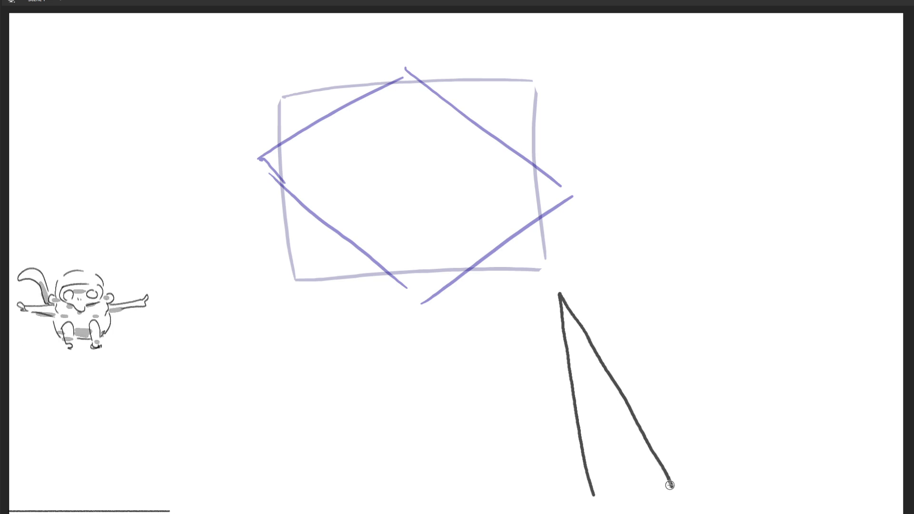
left_click_drag(562, 291, 722, 292)
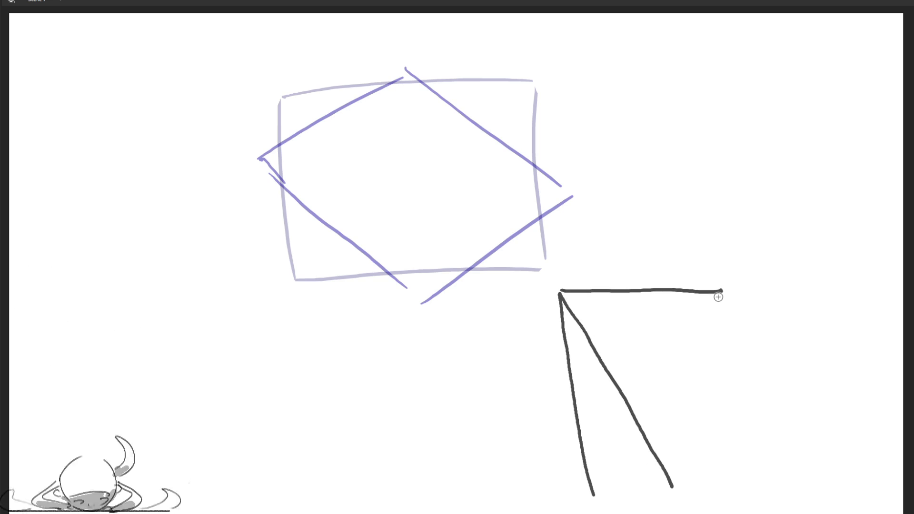
left_click_drag(721, 291, 860, 507)
left_click_drag(684, 493, 831, 473)
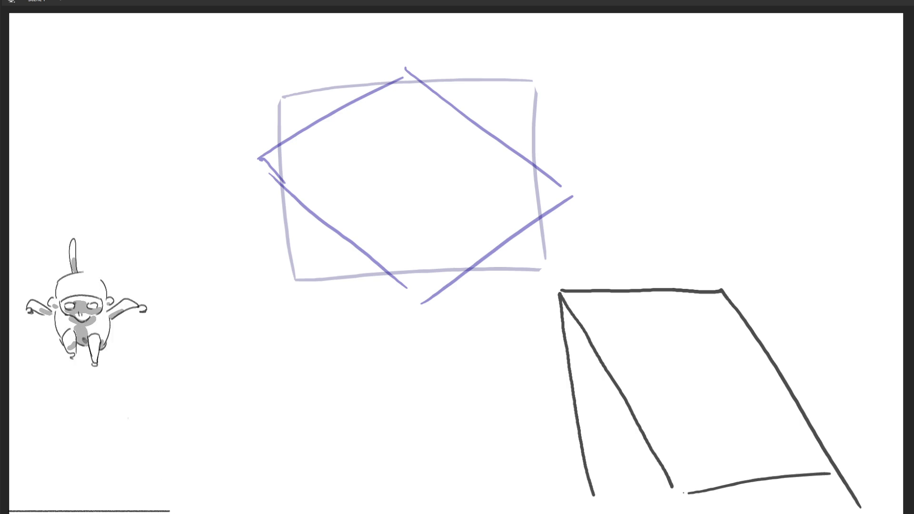
key("ctrl+z")
key("ctrl+z")
key("ctrl+z")
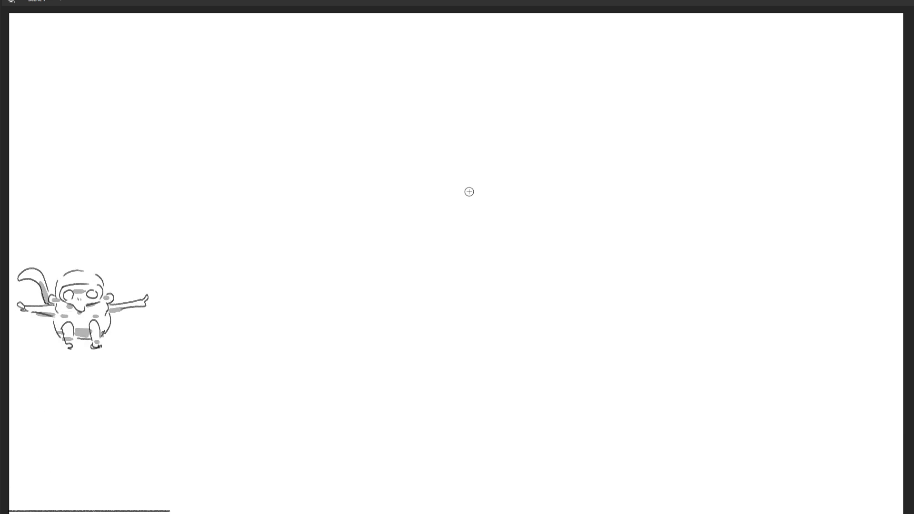
- Draw a small circle near the top centre and progressively larger circles on successive frames
left_click_drag(450, 124, 456, 123)
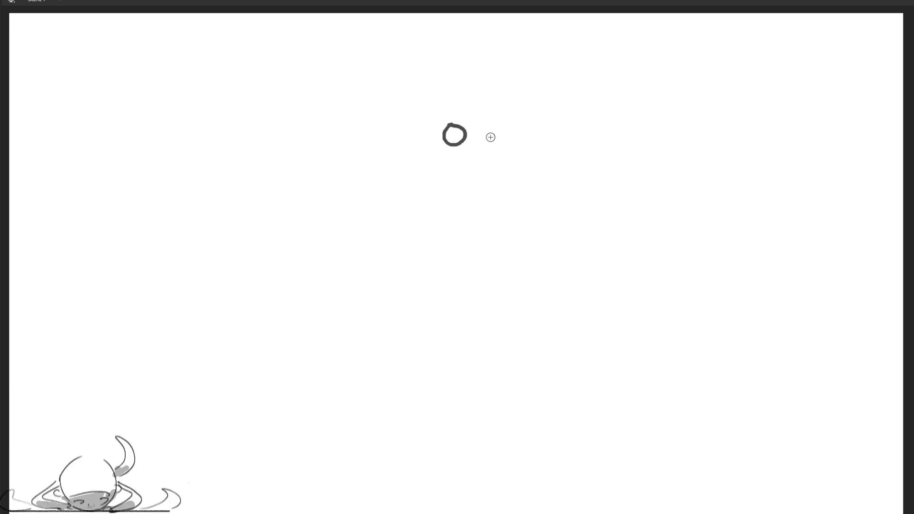
key("Right")
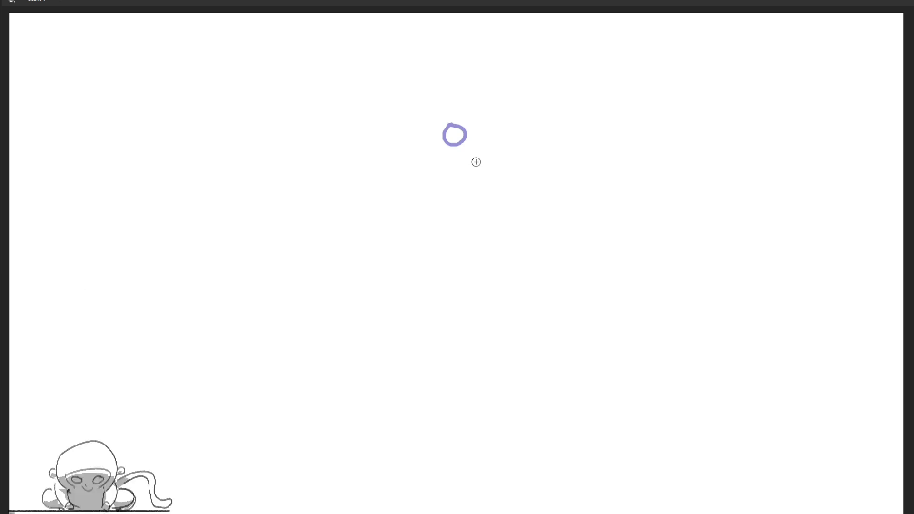
mouse_move(475, 116)
left_mouse_down()
mouse_move(544, 168)
mouse_move(514, 93)
left_mouse_up()
key("Right")
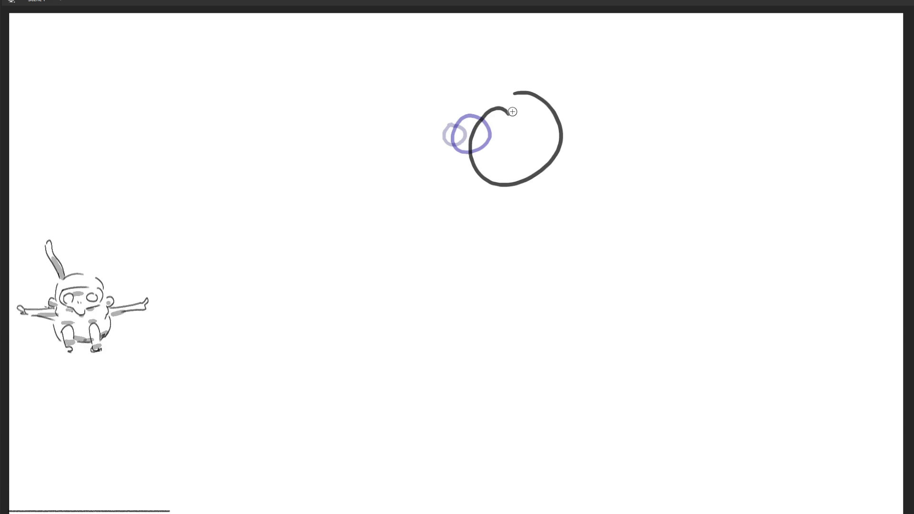
key("Right")
mouse_move(629, 91)
left_mouse_down()
mouse_move(521, 107)
mouse_move(654, 110)
left_mouse_up()
left_click(641, 100)
key("Right")
- Sweep huge arcs off the canvas on the next frames, then select and deselect the last stroke
mouse_move(746, 194)
left_mouse_down()
mouse_move(684, 153)
mouse_move(558, 459)
mouse_move(754, 195)
mouse_move(704, 441)
left_mouse_up()
mouse_move(189, 469)
left_mouse_down()
mouse_move(168, 438)
mouse_move(752, 242)
mouse_move(761, 503)
left_mouse_up()
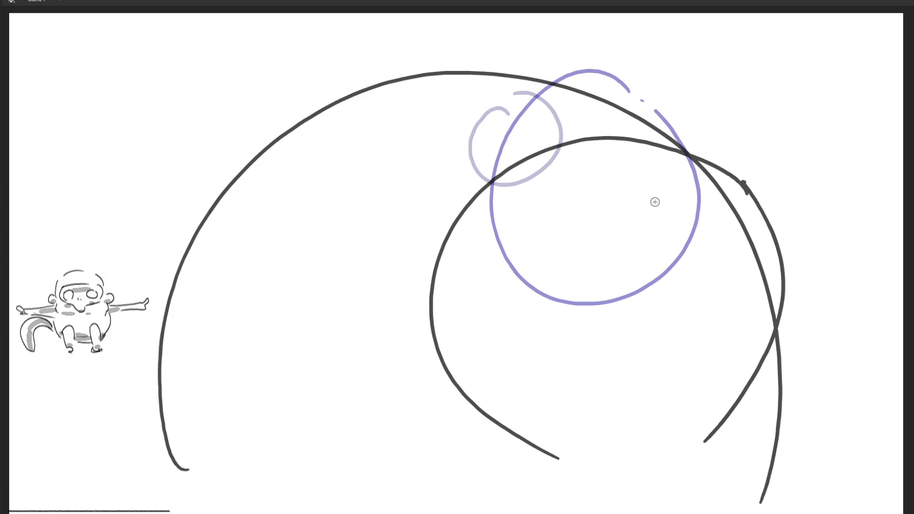
key("period")
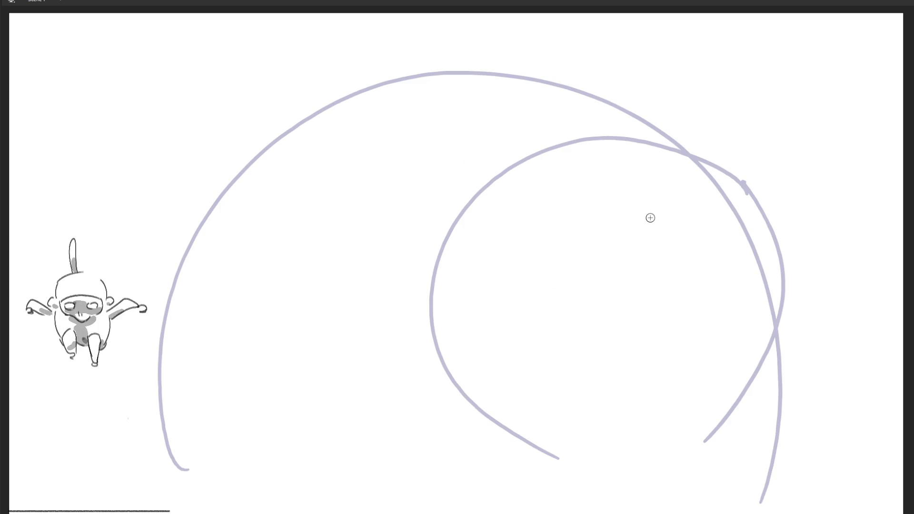
key("comma")
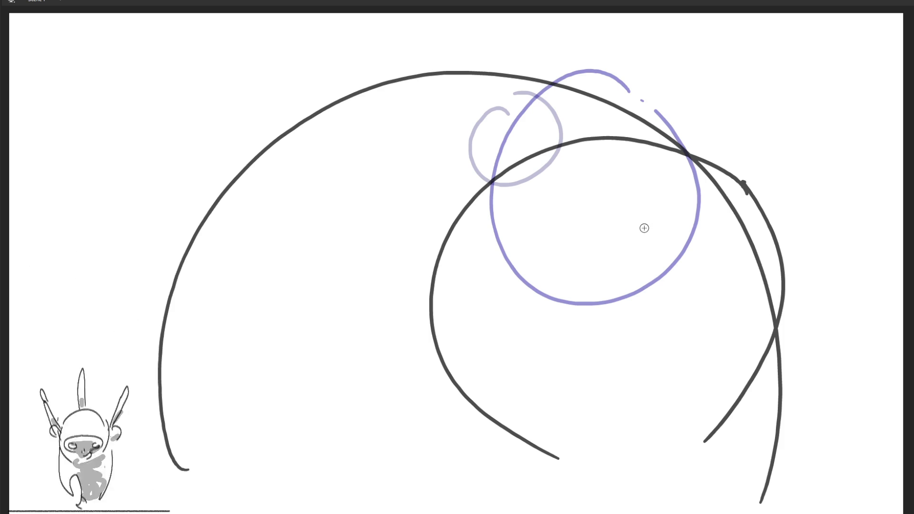
key("period")
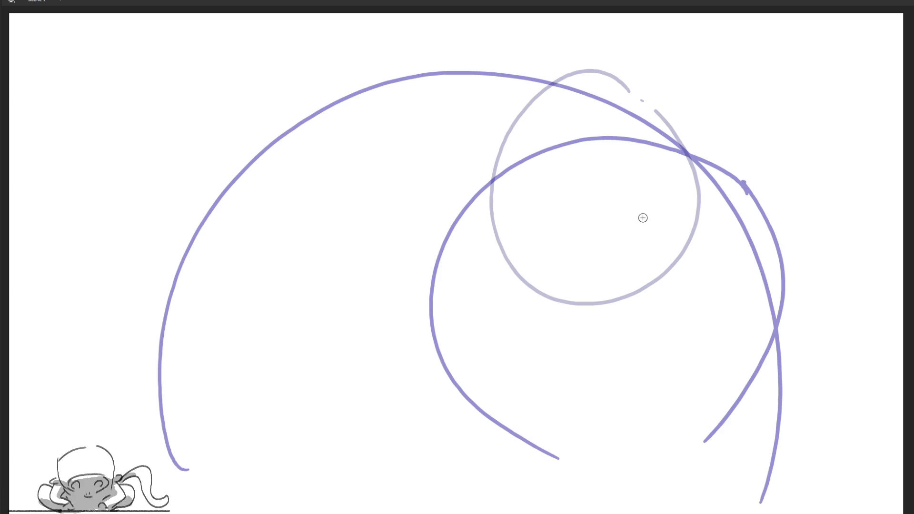
mouse_move(6, 64)
left_mouse_down()
mouse_move(70, 27)
mouse_move(473, 94)
mouse_move(608, 513)
left_mouse_up()
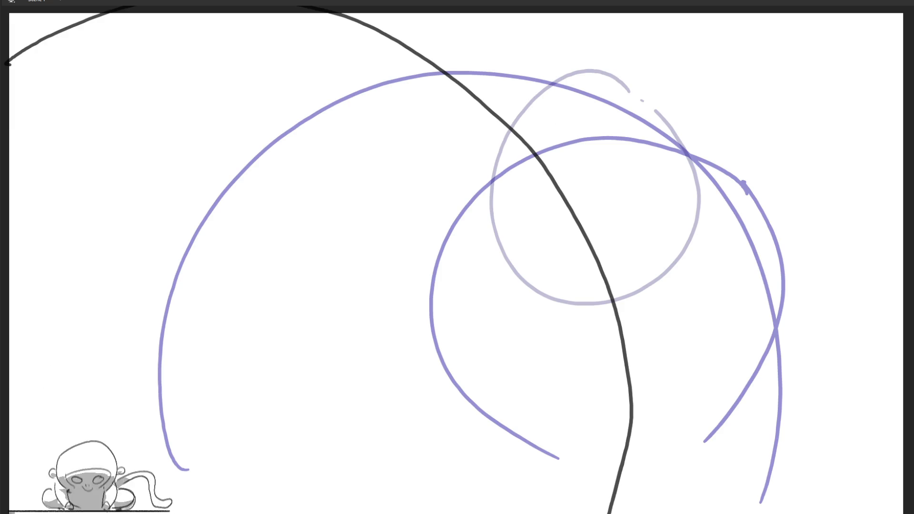
key("ctrl+a")
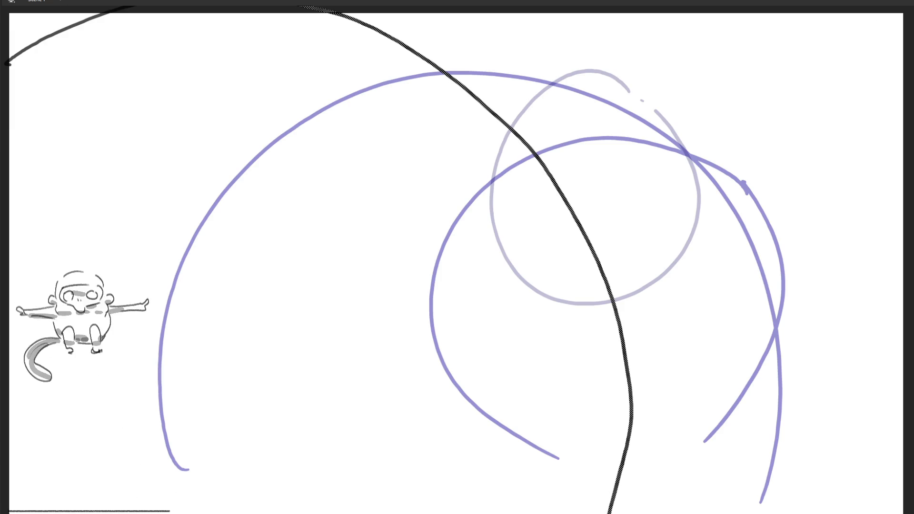
key("ctrl+shift+a")
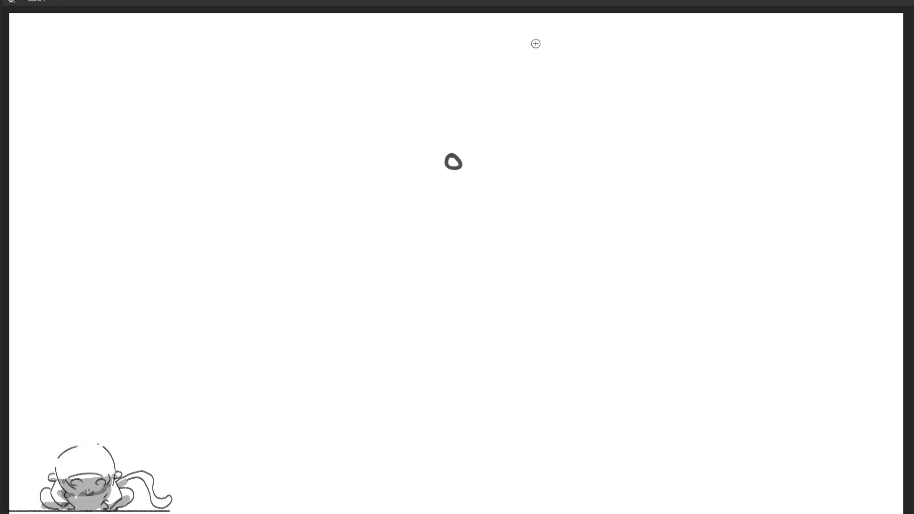
- Draw successively larger concentric rings from a small centre circle out past the canvas corners
mouse_move(458, 143)
left_mouse_down()
mouse_move(427, 164)
mouse_move(459, 142)
left_mouse_up()
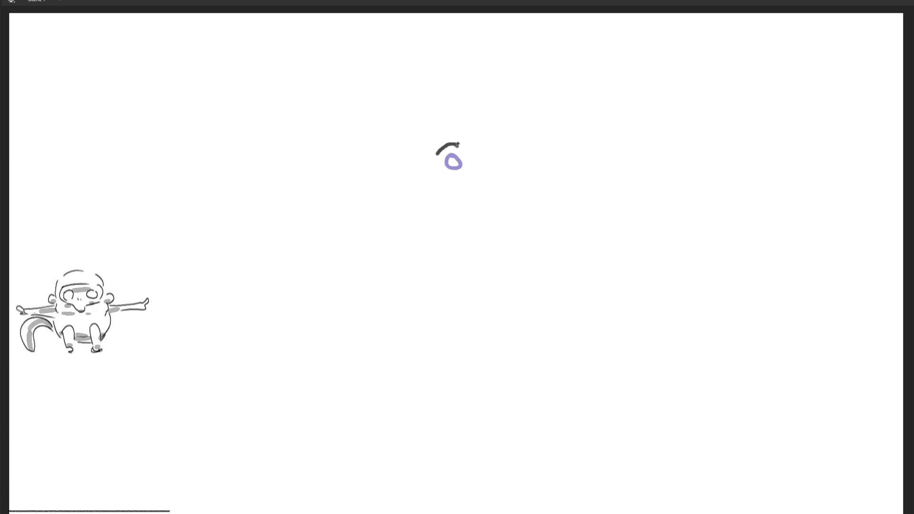
mouse_move(486, 130)
left_mouse_down()
mouse_move(394, 157)
mouse_move(495, 128)
left_mouse_up()
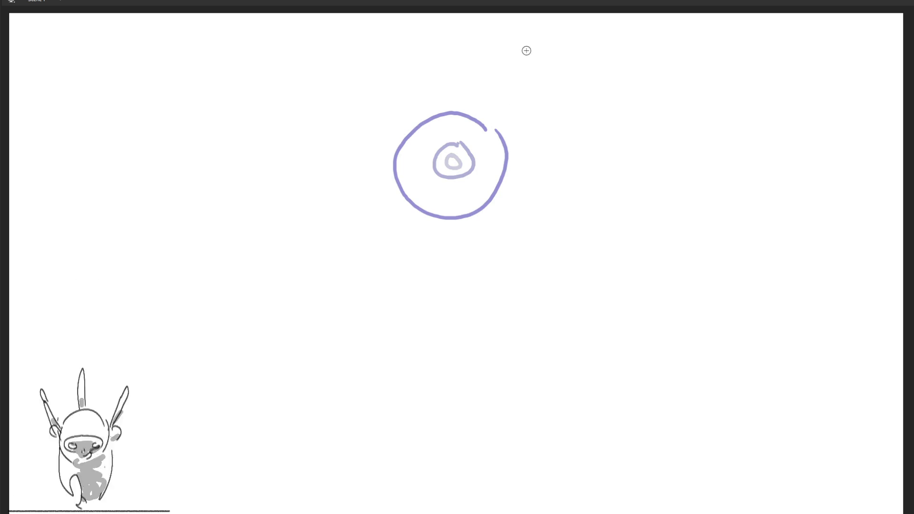
mouse_move(523, 54)
left_mouse_down()
mouse_move(394, 35)
mouse_move(419, 368)
mouse_move(549, 61)
left_mouse_up()
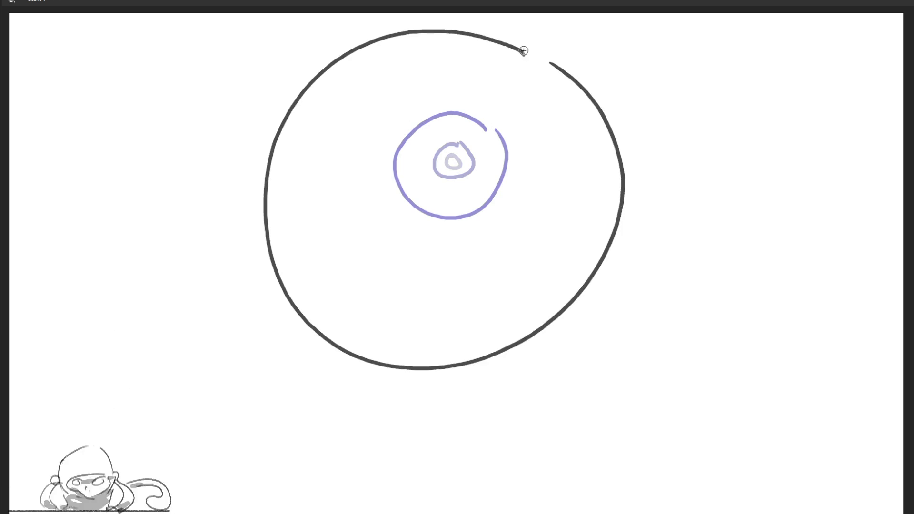
mouse_move(220, 22)
left_mouse_down()
mouse_move(206, 24)
mouse_move(285, 513)
mouse_move(685, 21)
left_mouse_up()
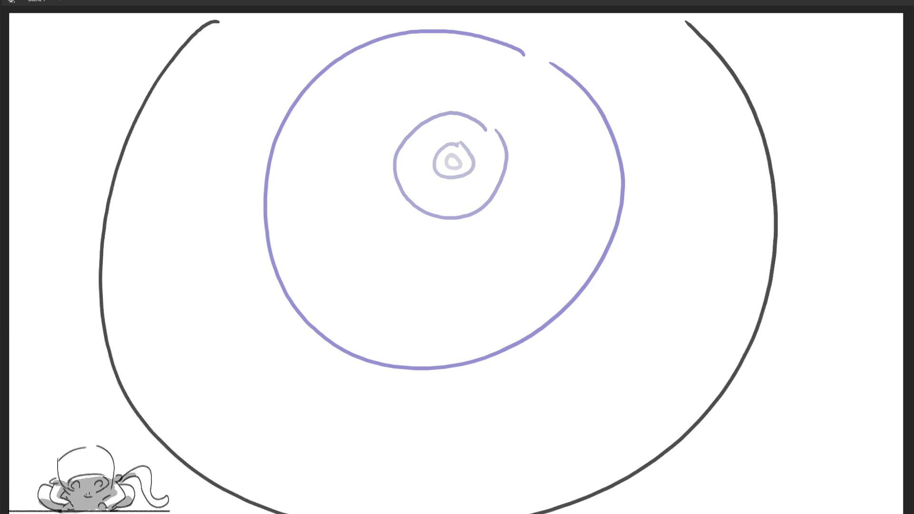
left_click_drag(52, 14, 5, 80)
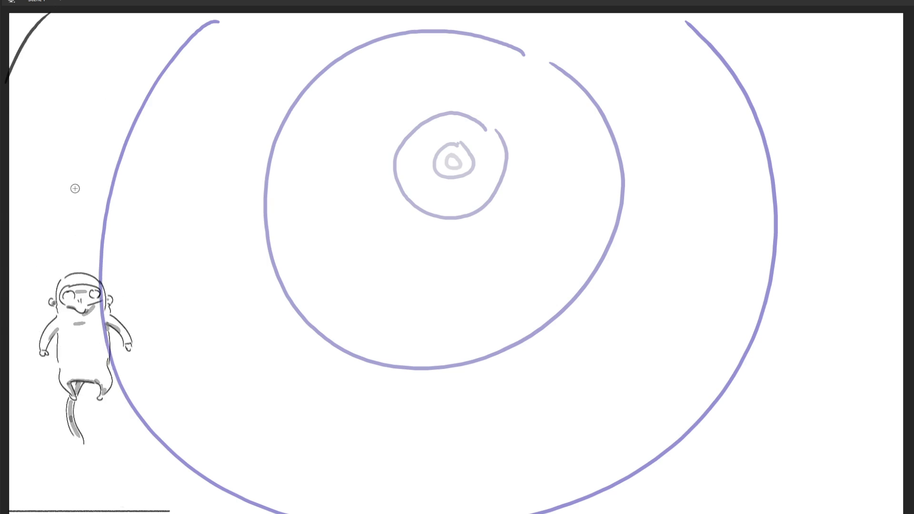
left_click_drag(877, 7, 908, 72)
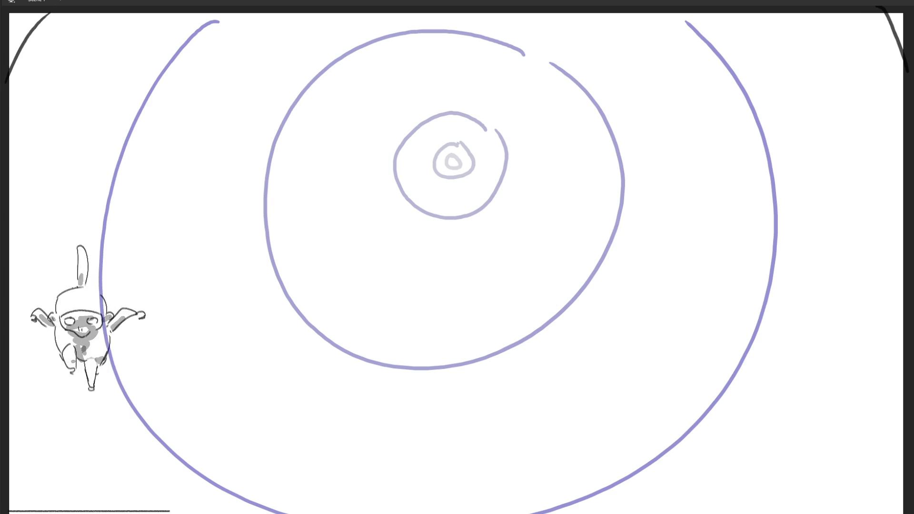
- Play, stop, and replay the ring animation
key("Return")
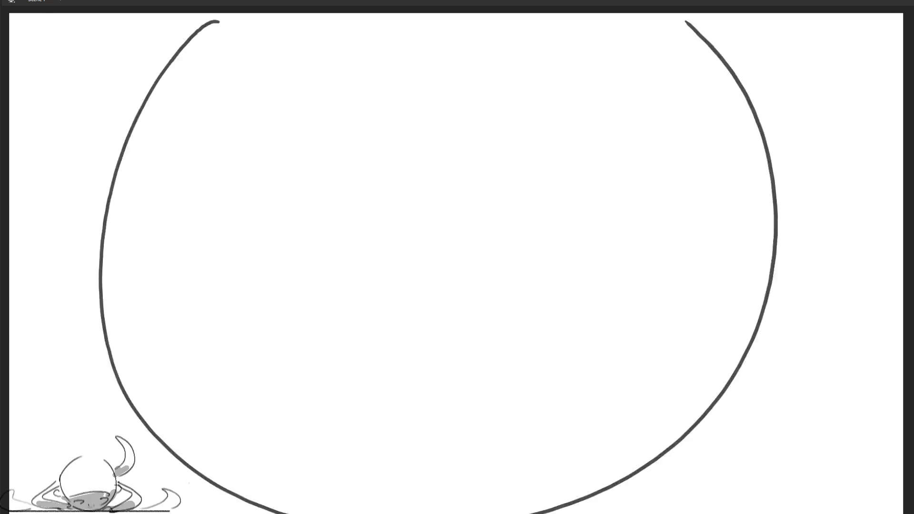
key("Return")
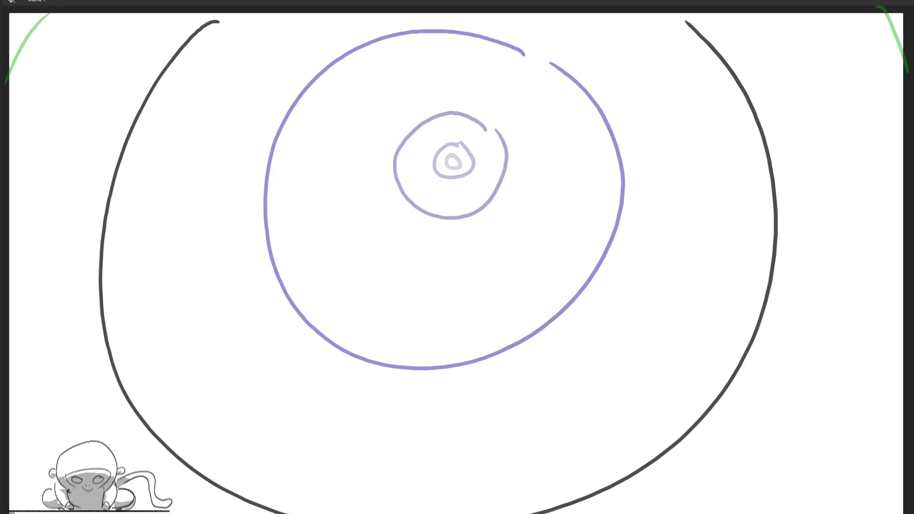
key("Return")
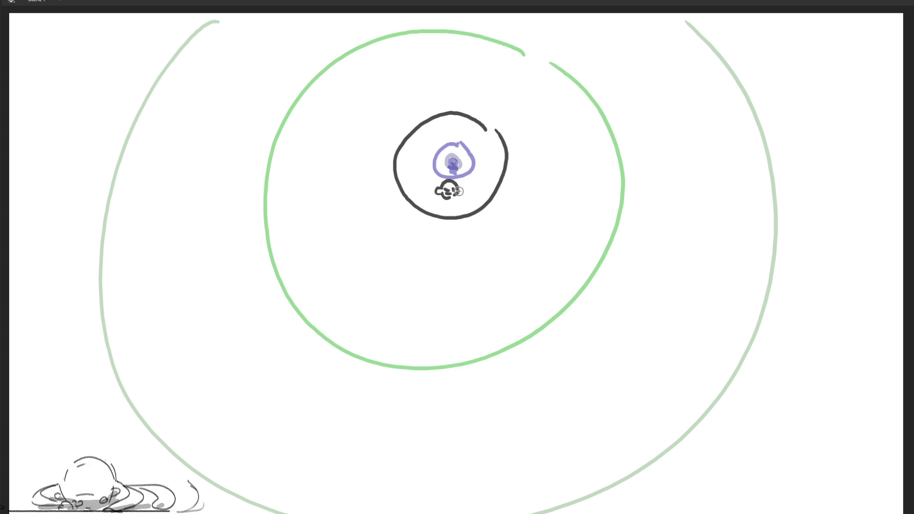
- Give the small figure a torso, then draw a monkey head with eye, mouth and ears on the next frame
mouse_move(442, 196)
left_mouse_down()
mouse_move(442, 210)
mouse_move(455, 210)
mouse_move(442, 212)
mouse_move(467, 208)
left_mouse_up()
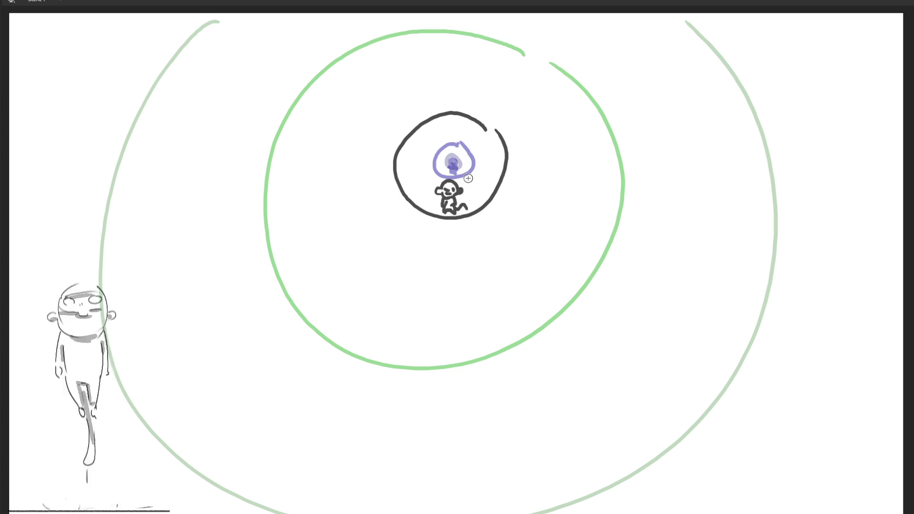
key("period")
mouse_move(404, 228)
left_mouse_down()
mouse_move(410, 272)
mouse_move(465, 267)
mouse_move(406, 251)
mouse_move(427, 269)
left_mouse_up()
mouse_move(408, 241)
left_mouse_down()
mouse_move(442, 235)
mouse_move(446, 253)
mouse_move(419, 244)
mouse_move(439, 244)
mouse_move(435, 267)
left_mouse_up()
left_click(418, 244)
mouse_move(401, 251)
left_mouse_down()
mouse_move(390, 257)
mouse_move(402, 264)
left_mouse_up()
mouse_move(466, 253)
left_mouse_down()
mouse_move(473, 244)
mouse_move(471, 257)
left_mouse_up()
- Add the monkey's arm, body, feet, curled tail and raised right arm, then advance a frame
mouse_move(408, 276)
left_mouse_down()
mouse_move(378, 341)
mouse_move(406, 339)
left_mouse_up()
left_click_drag(398, 334, 461, 329)
left_click_drag(461, 328, 469, 362)
mouse_move(464, 331)
left_mouse_down()
mouse_move(462, 264)
mouse_move(466, 320)
left_mouse_up()
left_click_drag(461, 276, 477, 282)
key(".")
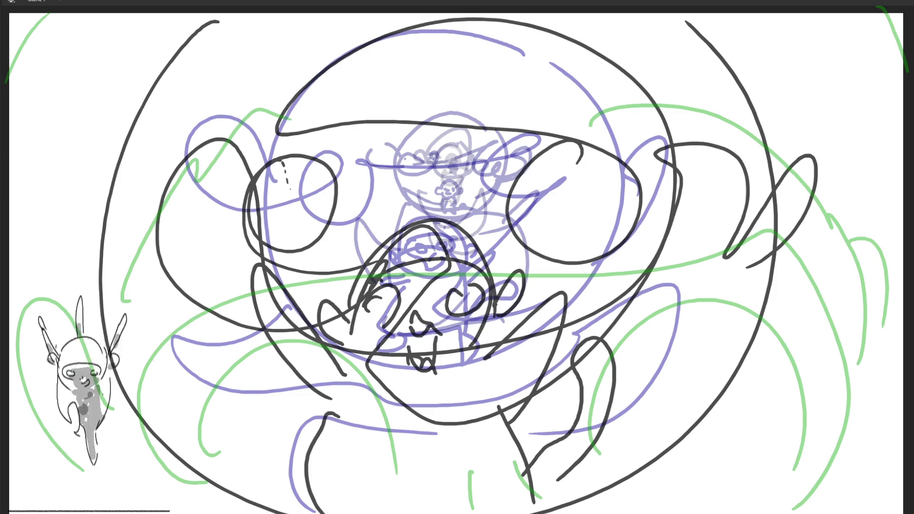
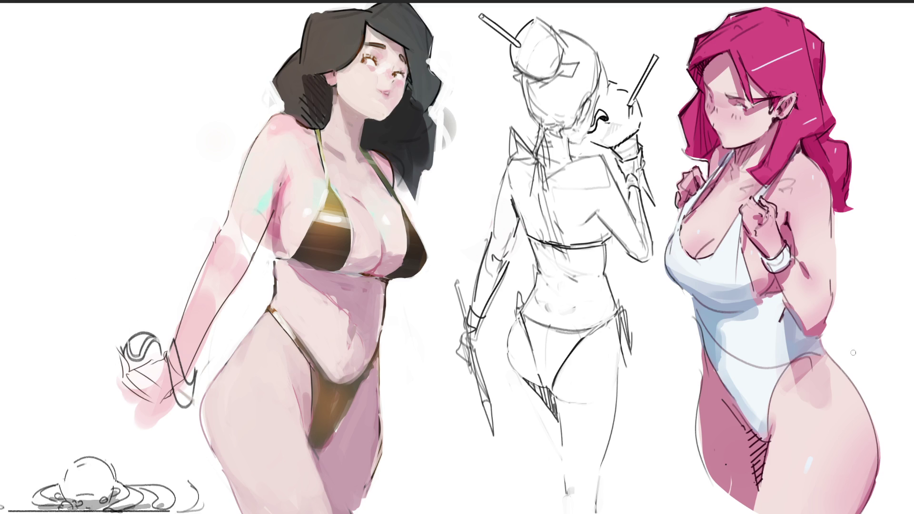
- Paint one long dark shading stroke down the red-haired figure in the white swimsuit
mouse_move(785, 453)
left_mouse_down()
mouse_move(809, 362)
mouse_move(772, 78)
left_mouse_up()
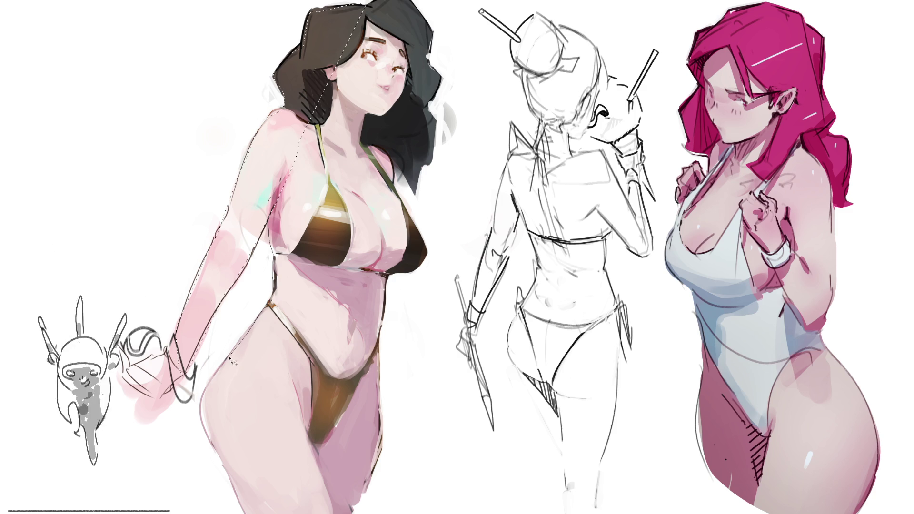
- Lasso the black-haired figure on the left and wash her over with flat grey
mouse_move(366, 510)
left_mouse_down()
mouse_move(390, 434)
mouse_move(381, 352)
mouse_move(388, 281)
mouse_move(425, 251)
mouse_move(397, 183)
mouse_move(422, 172)
mouse_move(440, 76)
mouse_move(434, 41)
mouse_move(387, 4)
mouse_move(368, 5)
left_mouse_up()
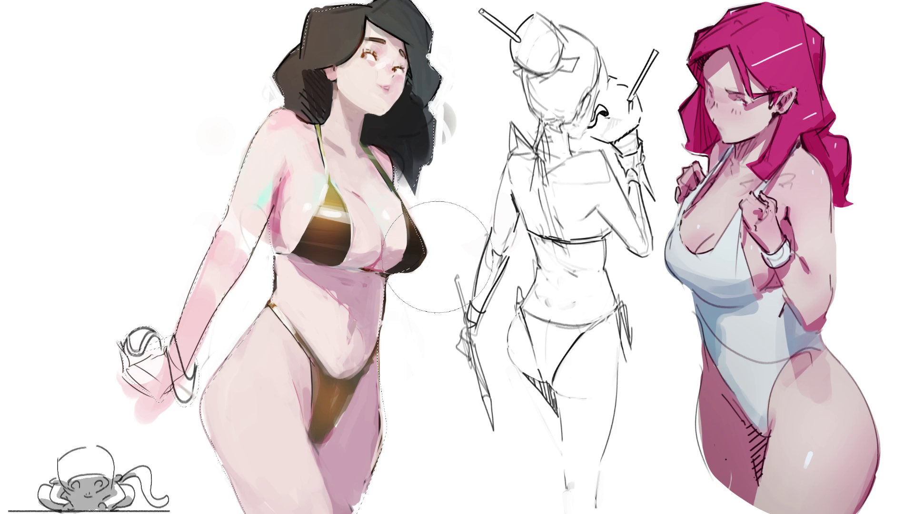
mouse_move(442, 190)
left_mouse_down()
mouse_move(286, 214)
mouse_move(195, 476)
mouse_move(352, 480)
left_mouse_up()
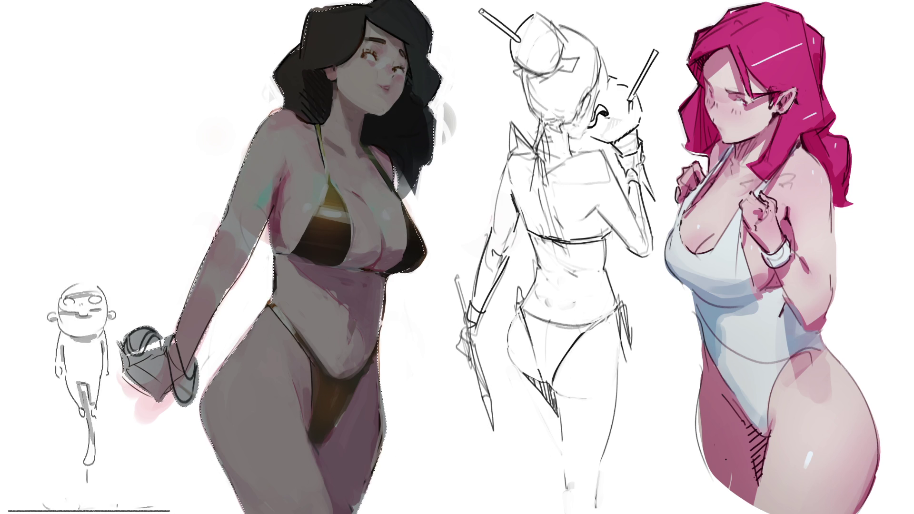
- Layer cyan, pink, teal and yellow tints over the selected figure, then deselect
left_click_drag(352, 405, 314, 500)
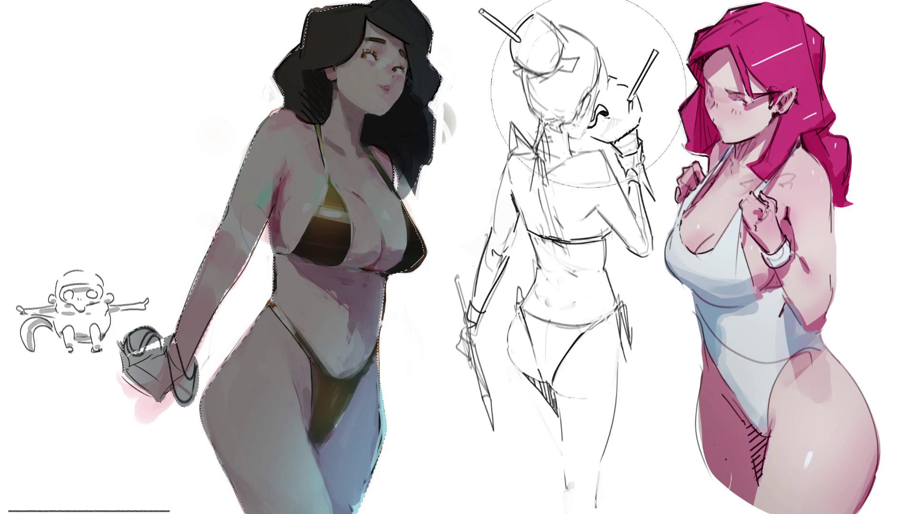
left_click_drag(342, 200, 314, 380)
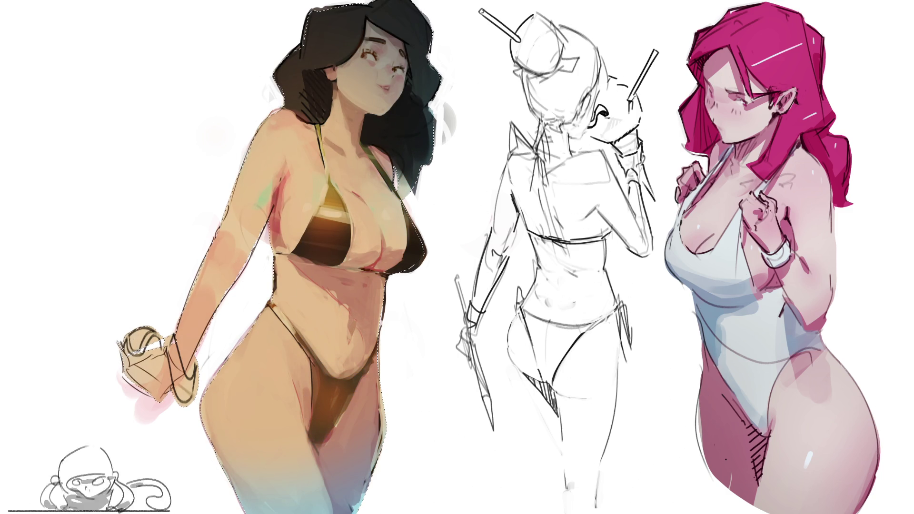
left_click_drag(362, 143, 152, 191)
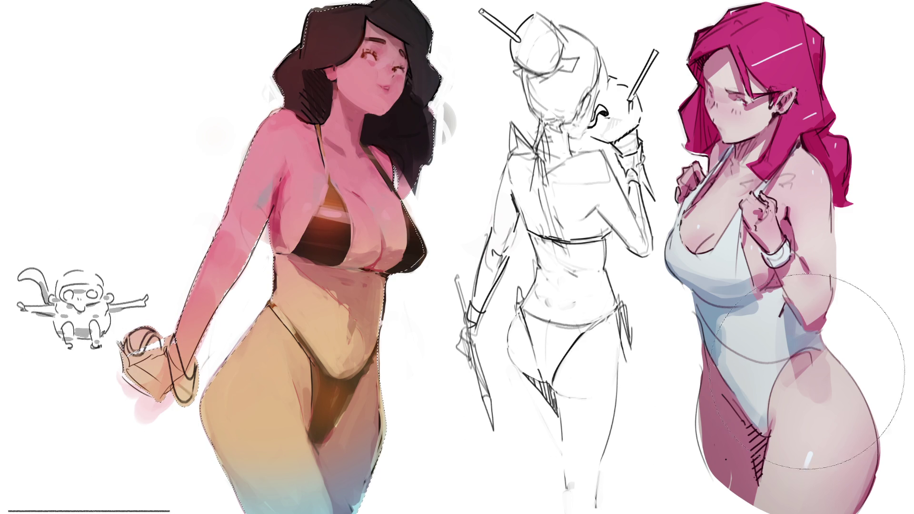
mouse_move(469, 388)
left_mouse_down()
mouse_move(443, 428)
mouse_move(459, 337)
left_mouse_up()
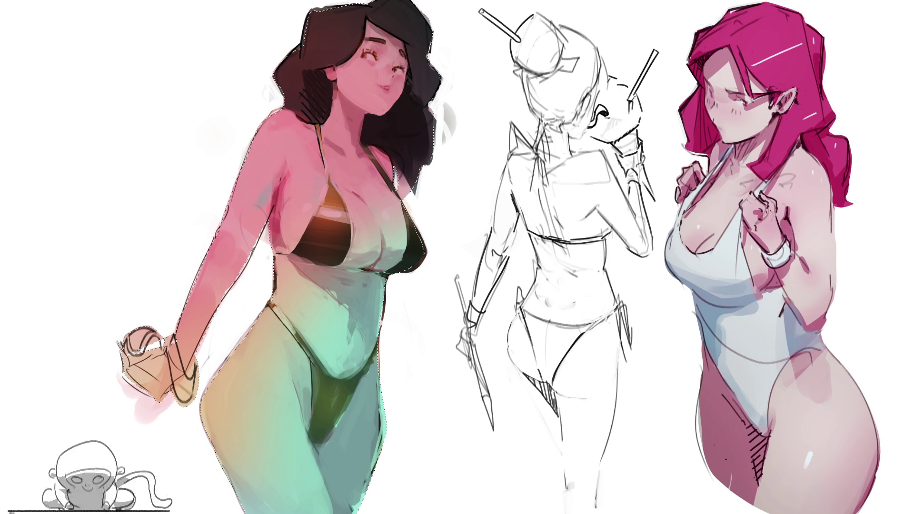
left_click_drag(267, 257, 357, 181)
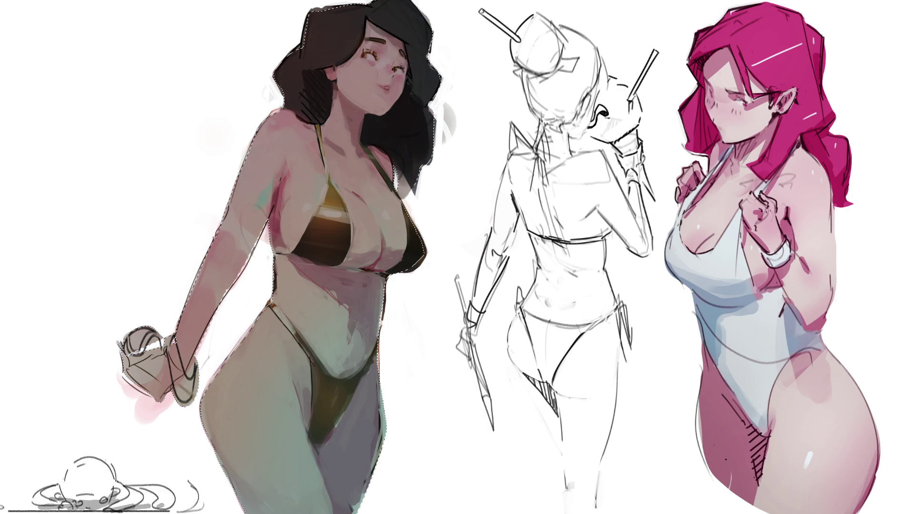
key("ctrl+d")
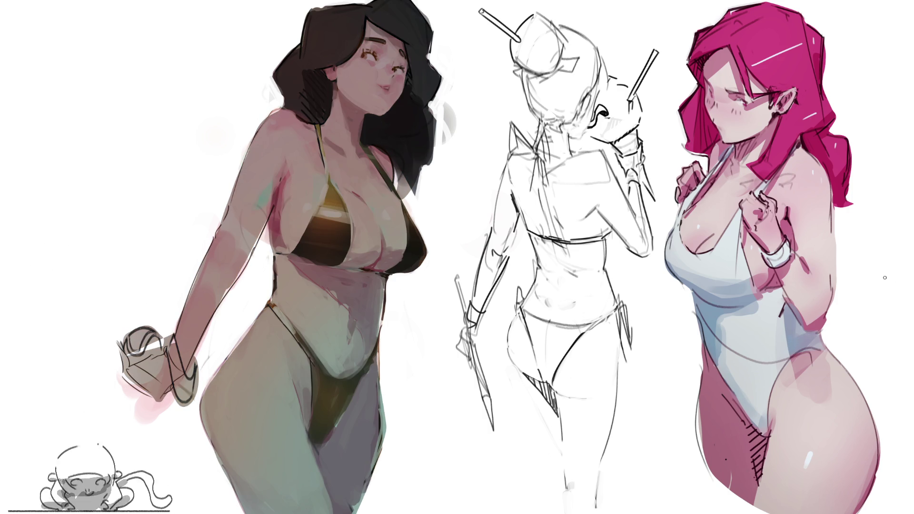
- Repaint the black hair and brighten the chest, shoulder, arm and thigh with soft light
left_click(343, 84)
mouse_move(345, 80)
left_mouse_down()
mouse_move(329, 72)
mouse_move(352, 76)
mouse_move(343, 81)
left_mouse_up()
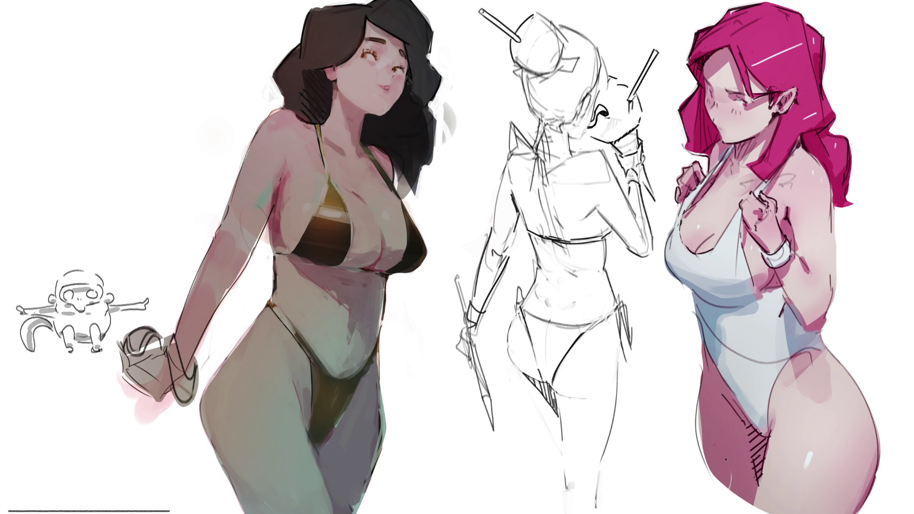
key("bracketleft")
key("bracketleft")
key("bracketleft")
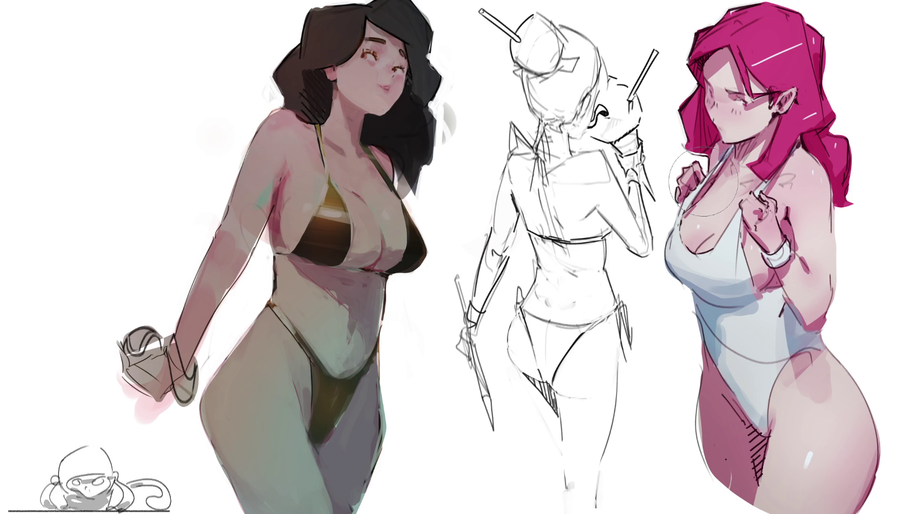
key("bracketright")
key("bracketright")
key("bracketright")
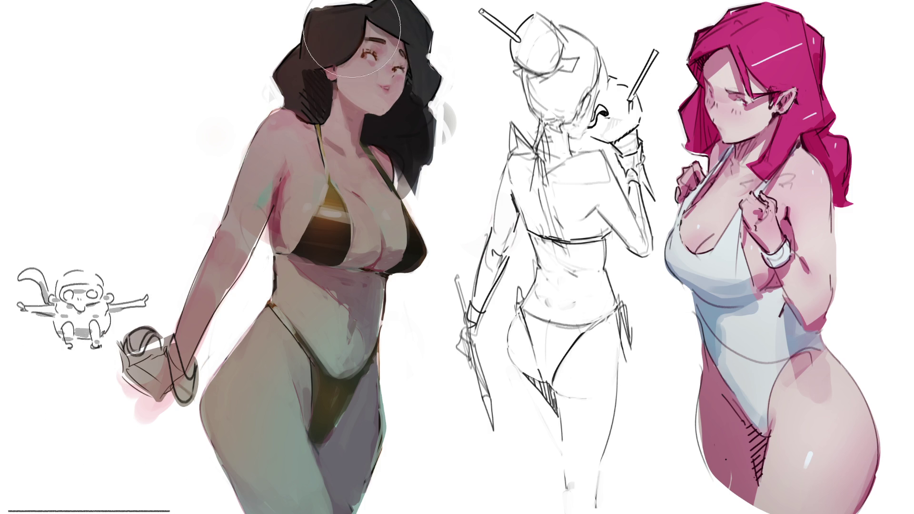
left_click_drag(317, 164, 333, 240)
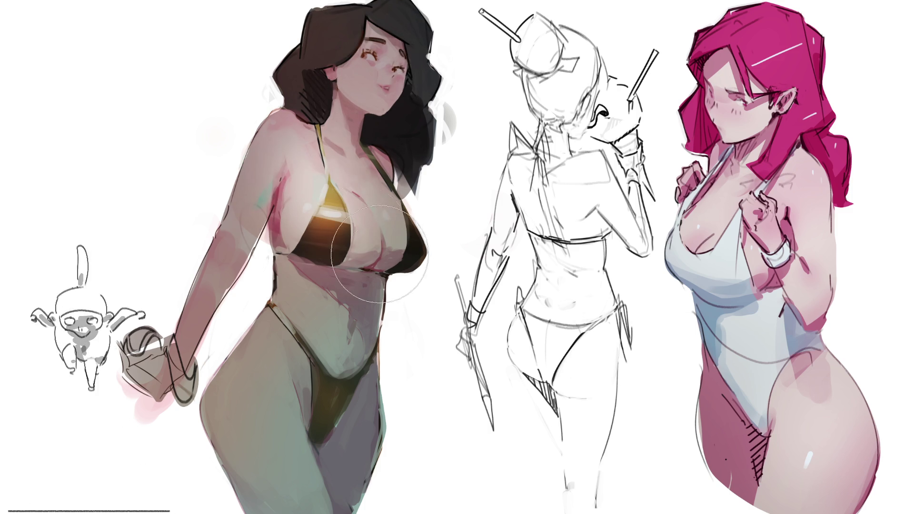
left_click_drag(285, 110, 205, 244)
mouse_move(238, 334)
left_mouse_down()
mouse_move(257, 476)
mouse_move(266, 362)
mouse_move(247, 476)
mouse_move(260, 419)
mouse_move(238, 376)
left_mouse_up()
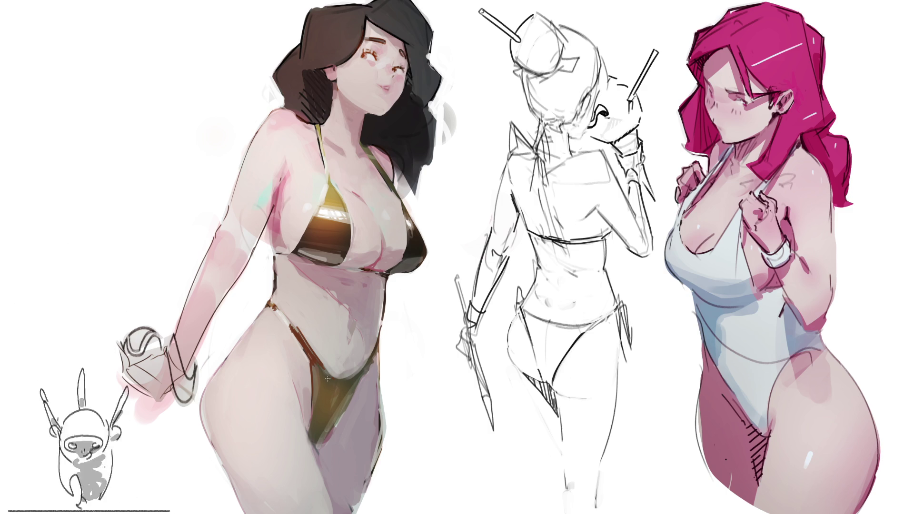
- Darken the bikini bottom to reddish-brown, testing light highlight strokes and undoing them
mouse_move(318, 365)
left_mouse_down()
mouse_move(325, 393)
mouse_move(339, 393)
mouse_move(332, 443)
left_mouse_up()
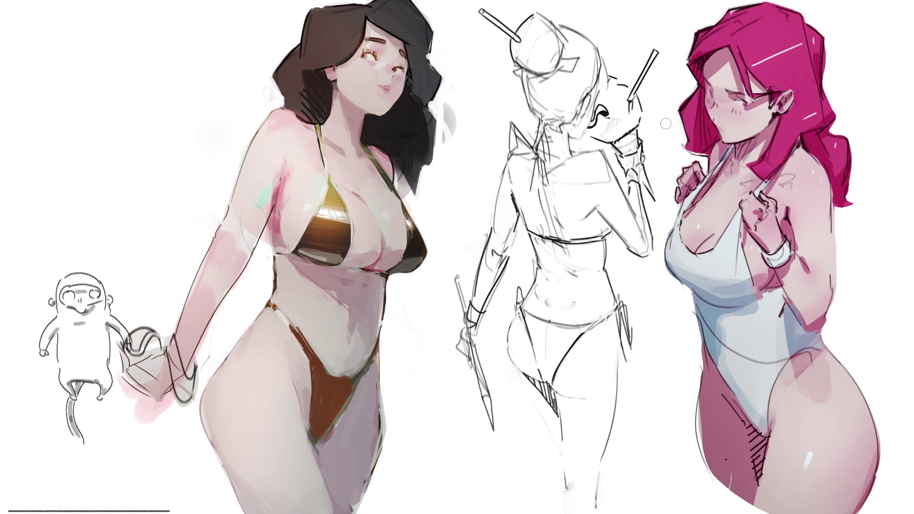
left_click_drag(314, 413, 334, 408)
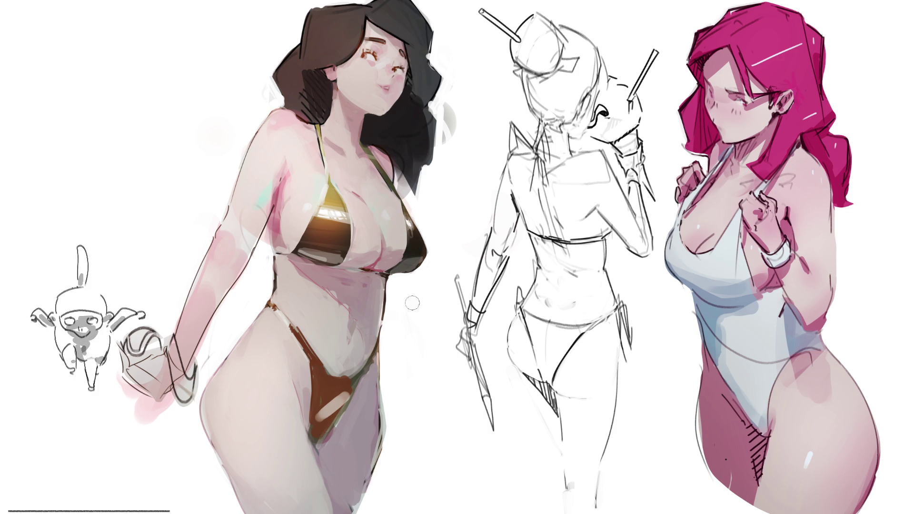
key("ctrl+z")
left_click_drag(309, 426, 363, 381)
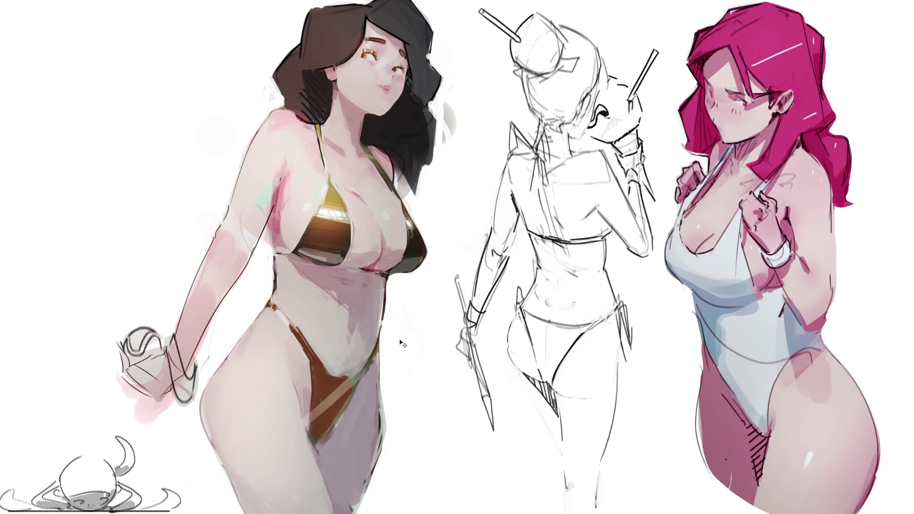
key("ctrl+z")
left_click_drag(316, 414, 357, 384)
key("ctrl+z")
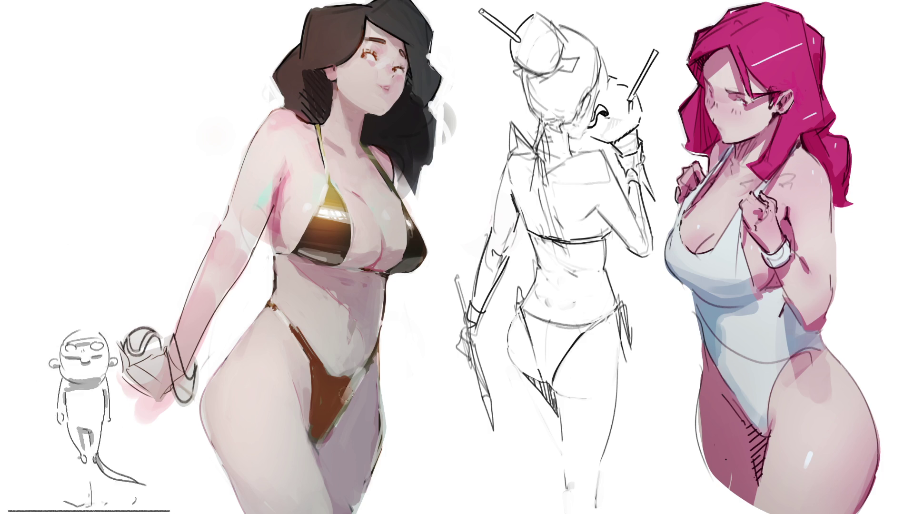
key("ctrl+z")
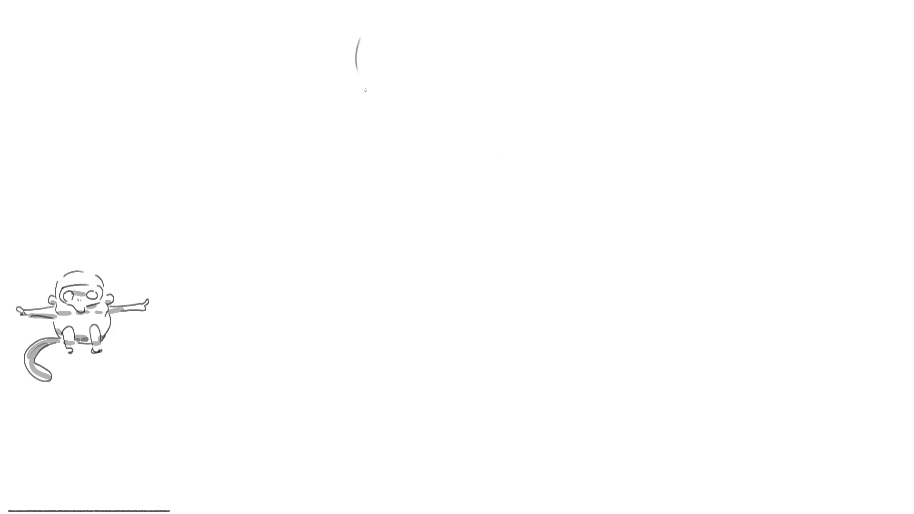
- Sketch the new figure's arching hair outline, jawline and back of the head
mouse_move(367, 16)
left_mouse_down()
mouse_move(316, 92)
mouse_move(302, 144)
left_mouse_up()
left_click_drag(367, 15, 309, 139)
left_click_drag(360, 74, 372, 79)
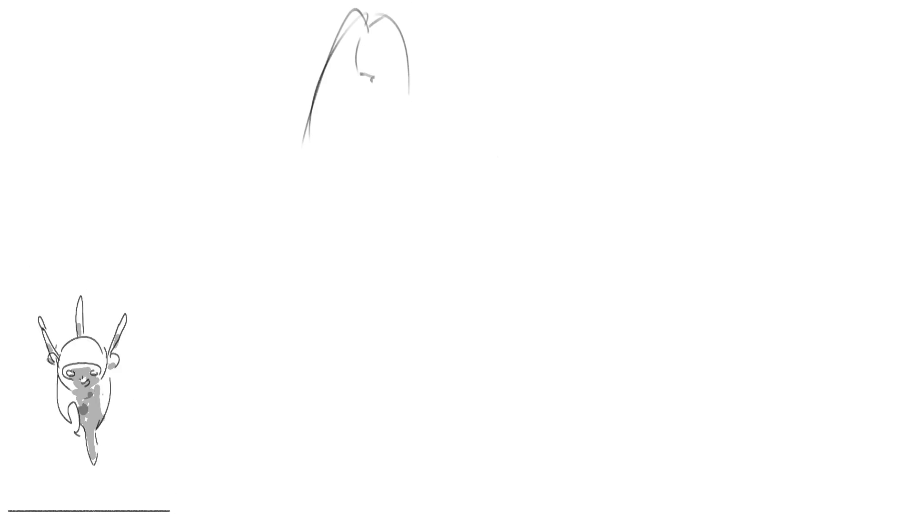
mouse_move(363, 47)
left_mouse_down()
mouse_move(361, 109)
mouse_move(376, 128)
mouse_move(419, 99)
mouse_move(374, 125)
mouse_move(404, 115)
left_mouse_up()
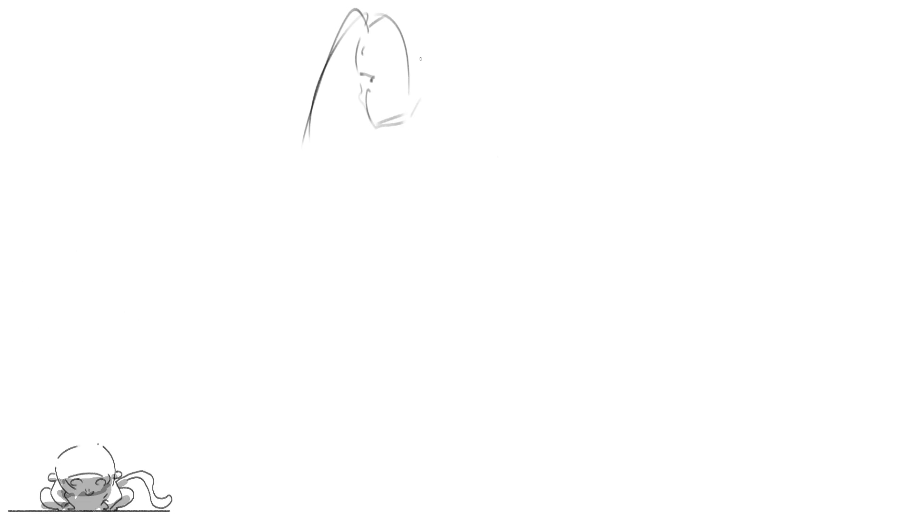
left_click_drag(384, 18, 410, 95)
mouse_move(398, 133)
left_mouse_down()
mouse_move(447, 111)
mouse_move(417, 146)
left_mouse_up()
mouse_move(457, 116)
left_mouse_down()
mouse_move(468, 97)
mouse_move(475, 118)
left_mouse_up()
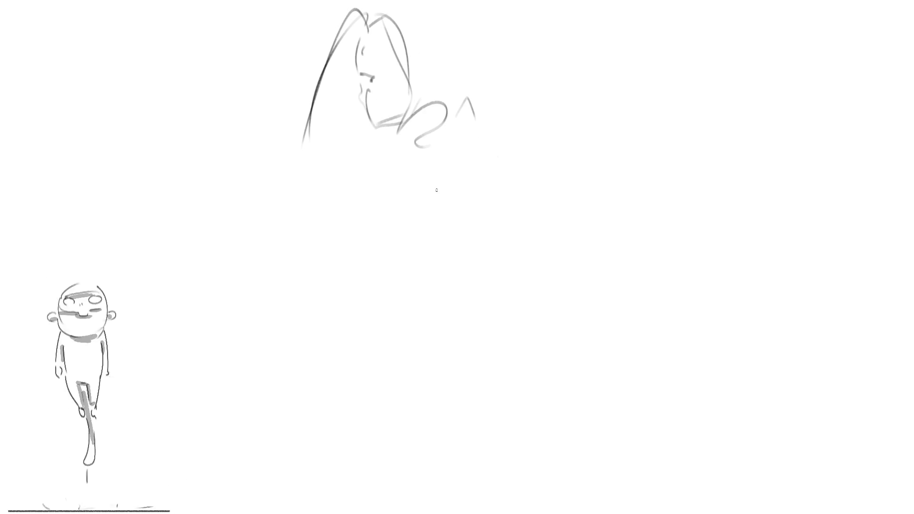
left_click_drag(378, 138, 392, 131)
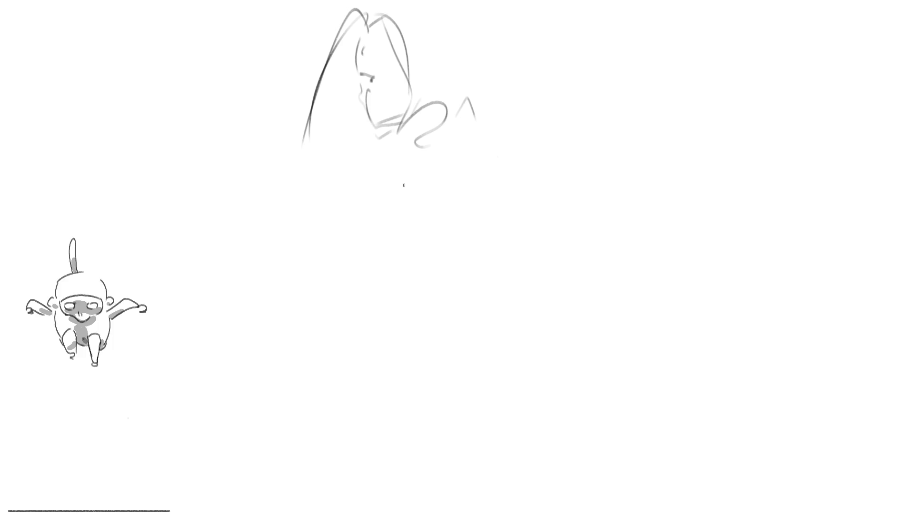
- Sketch the shoulders, body, forearm, hips and both legs down to a pointed foot
mouse_move(380, 164)
left_mouse_down()
mouse_move(438, 209)
mouse_move(410, 295)
left_mouse_up()
left_click_drag(441, 178, 440, 322)
left_click_drag(405, 280, 457, 454)
left_click_drag(442, 283, 417, 324)
mouse_move(448, 304)
left_mouse_down()
mouse_move(474, 475)
mouse_move(489, 483)
mouse_move(476, 513)
left_mouse_up()
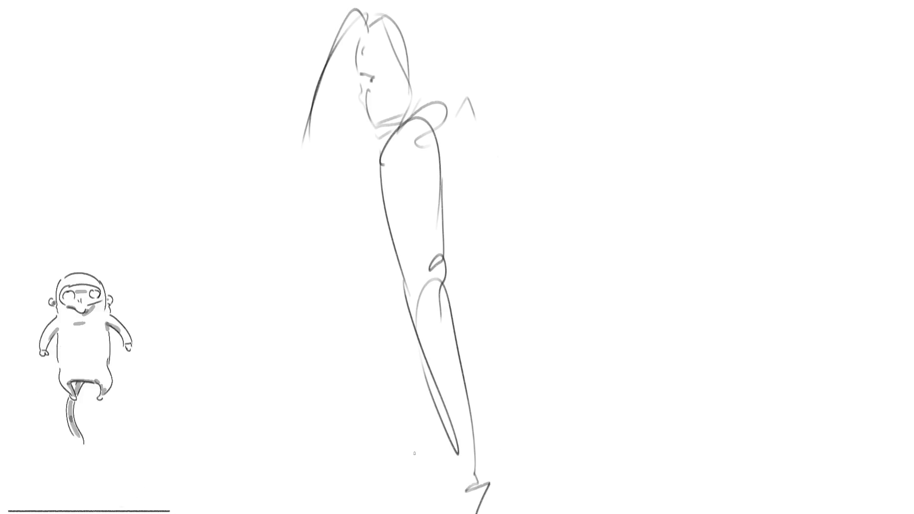
mouse_move(395, 295)
left_mouse_down()
mouse_move(340, 450)
mouse_move(397, 474)
left_mouse_up()
mouse_move(341, 447)
left_mouse_down()
mouse_move(386, 468)
mouse_move(430, 513)
left_mouse_up()
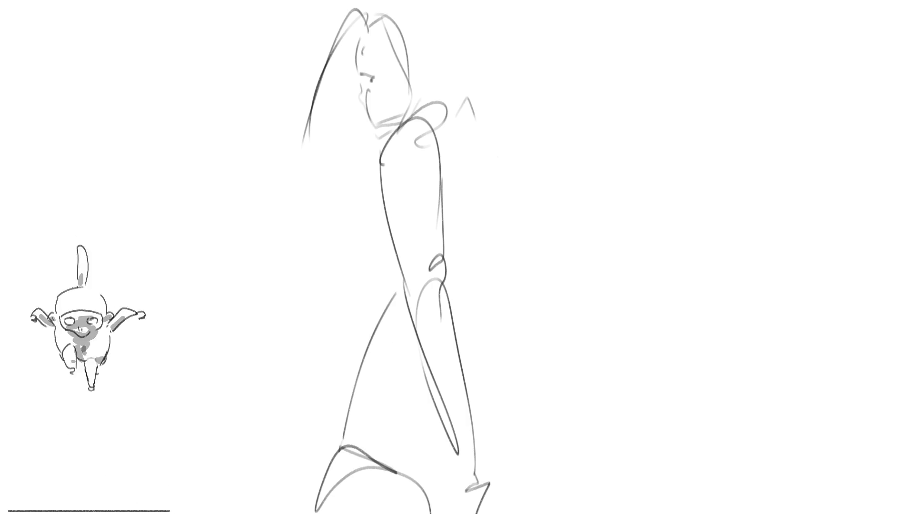
left_click_drag(510, 262, 470, 350)
mouse_move(502, 299)
left_mouse_down()
mouse_move(583, 513)
mouse_move(507, 467)
left_mouse_up()
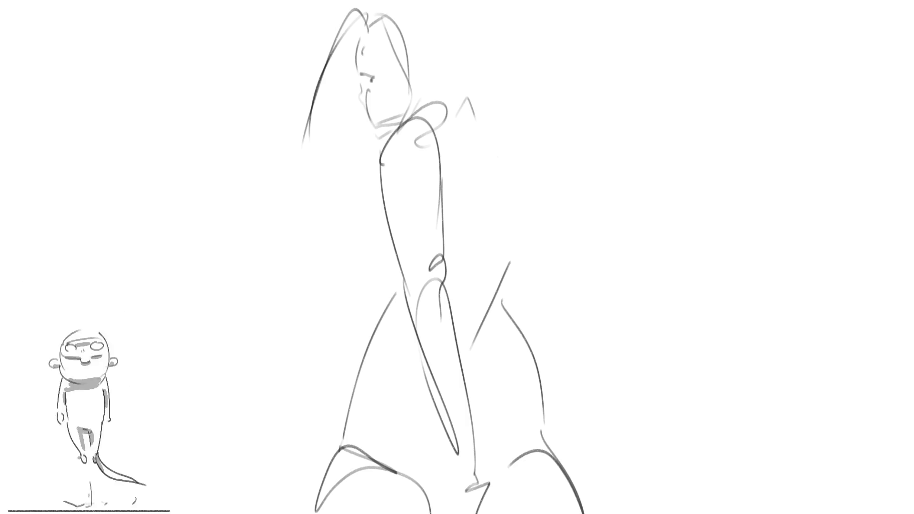
- Add long hair flowing right, a wavy lock and chest curve, then fade the head and torso
mouse_move(430, 97)
left_mouse_down()
mouse_move(450, 83)
mouse_move(655, 138)
mouse_move(708, 139)
left_mouse_up()
mouse_move(512, 168)
left_mouse_down()
mouse_move(542, 203)
mouse_move(588, 219)
mouse_move(585, 227)
left_mouse_up()
left_click_drag(432, 119, 506, 242)
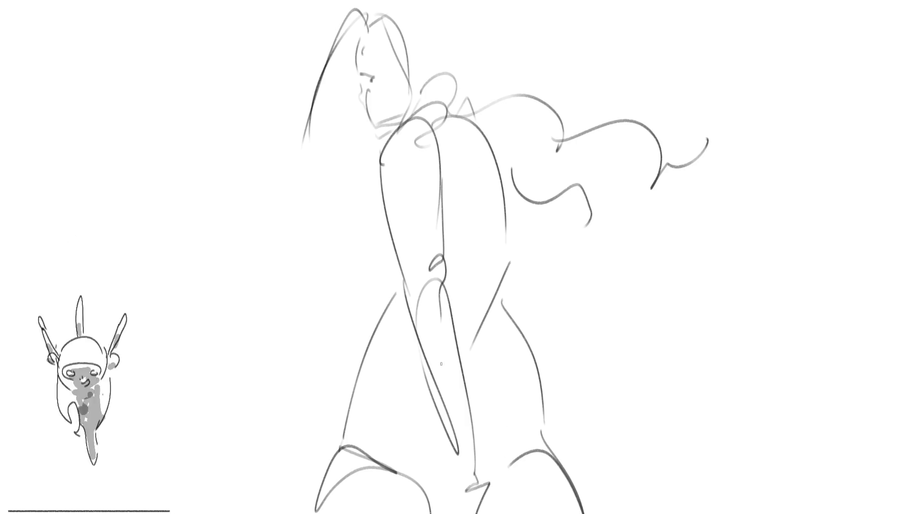
left_click_drag(379, 206, 392, 256)
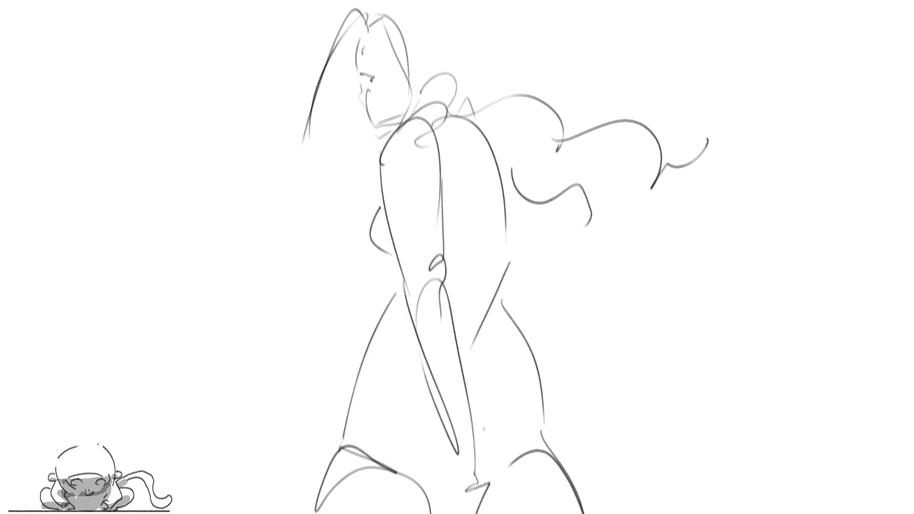
mouse_move(478, 302)
left_mouse_down()
mouse_move(388, 119)
mouse_move(350, 91)
mouse_move(362, 85)
left_mouse_up()
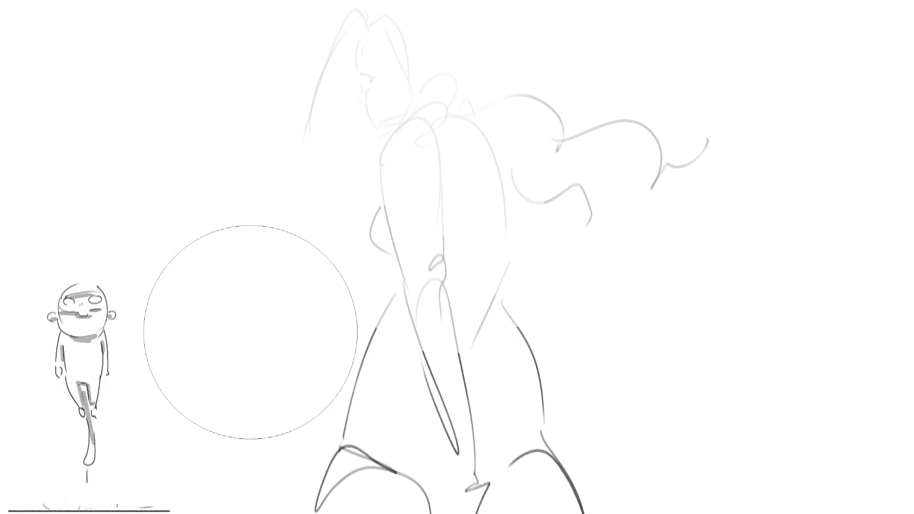
- Fade the leg lines, then ink a smiling face with closed eyes, nose, brows and redrawn ears
left_click_drag(381, 314, 383, 476)
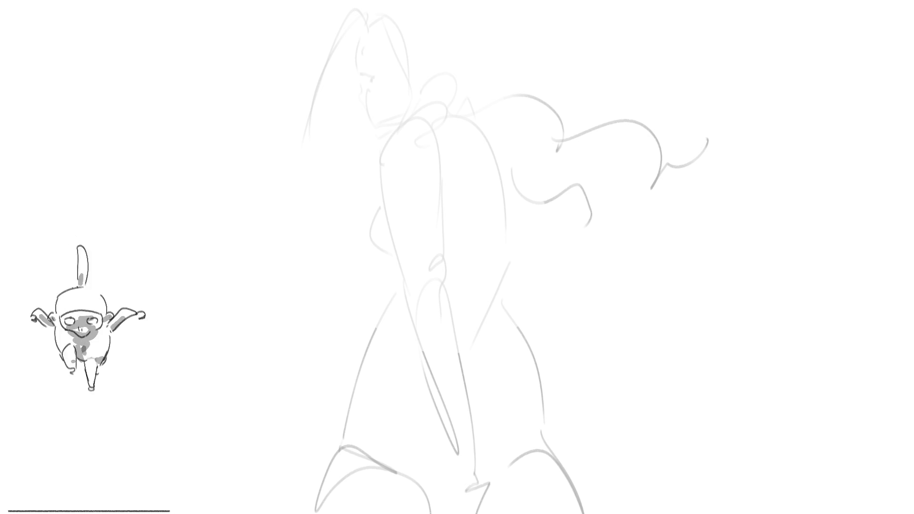
mouse_move(364, 53)
left_mouse_down()
mouse_move(374, 122)
mouse_move(398, 15)
mouse_move(441, 44)
mouse_move(456, 109)
left_mouse_up()
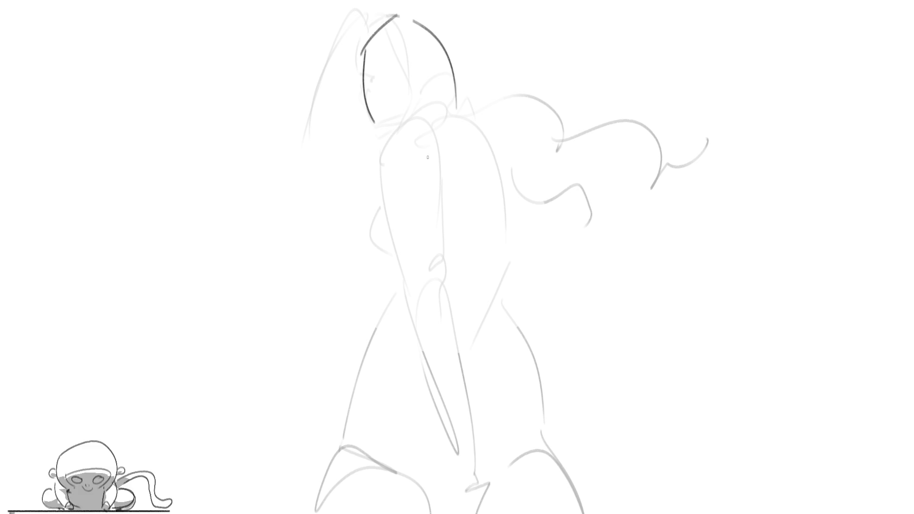
left_click_drag(388, 126, 407, 154)
left_click_drag(442, 138, 450, 168)
mouse_move(371, 71)
left_mouse_down()
mouse_move(378, 56)
mouse_move(419, 50)
mouse_move(433, 58)
left_mouse_up()
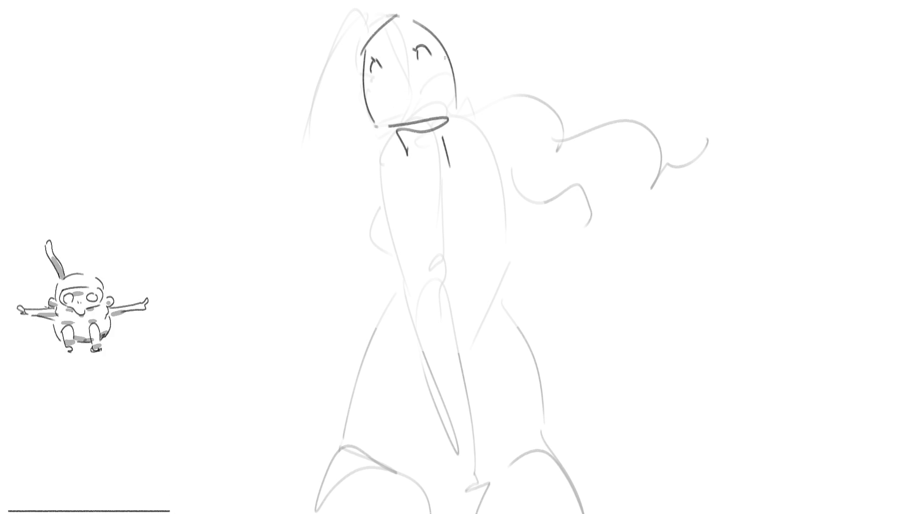
left_click_drag(422, 94, 464, 50)
left_click_drag(406, 74, 414, 80)
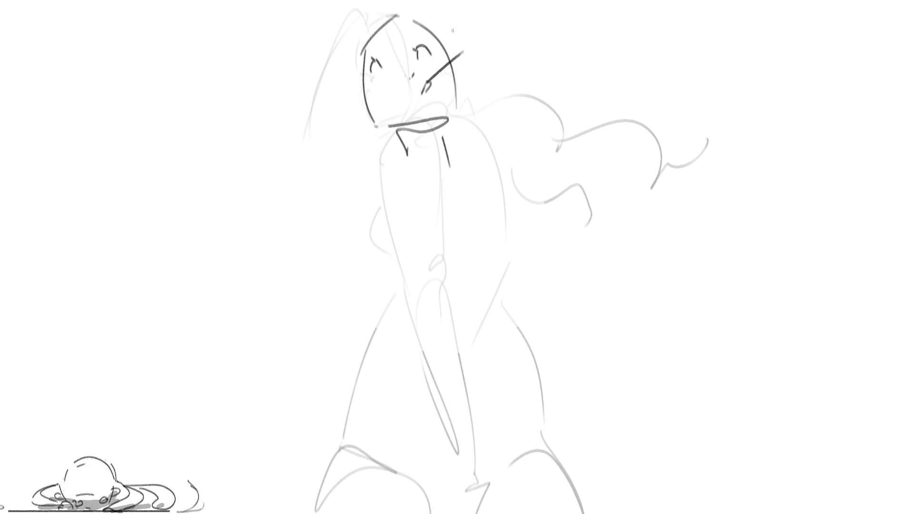
mouse_move(411, 36)
left_mouse_down()
mouse_move(417, 25)
mouse_move(391, 44)
left_mouse_up()
left_click_drag(453, 60, 458, 78)
left_click_drag(367, 96, 369, 104)
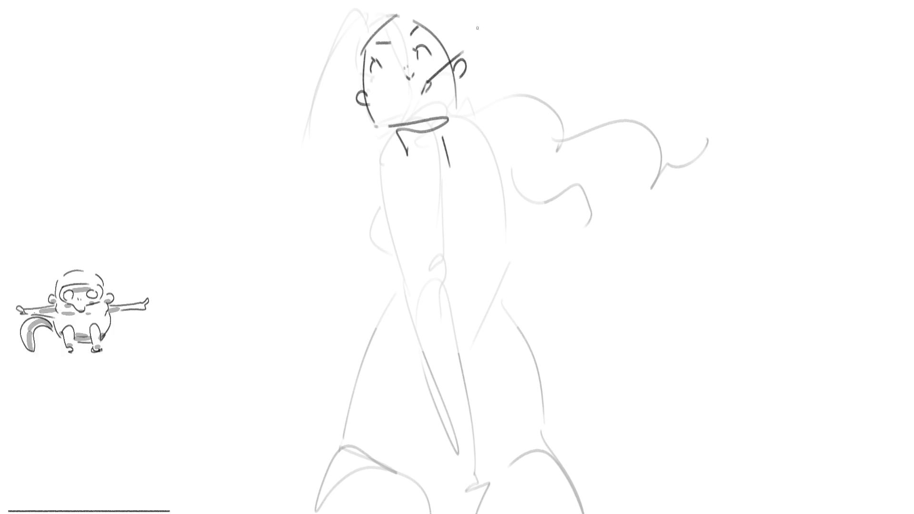
key("ctrl+z")
key("ctrl+z")
left_click_drag(458, 59, 460, 88)
mouse_move(359, 87)
left_mouse_down()
mouse_move(351, 101)
mouse_move(364, 112)
mouse_move(355, 105)
left_mouse_up()
mouse_move(458, 68)
left_mouse_down()
mouse_move(453, 84)
mouse_move(465, 68)
left_mouse_up()
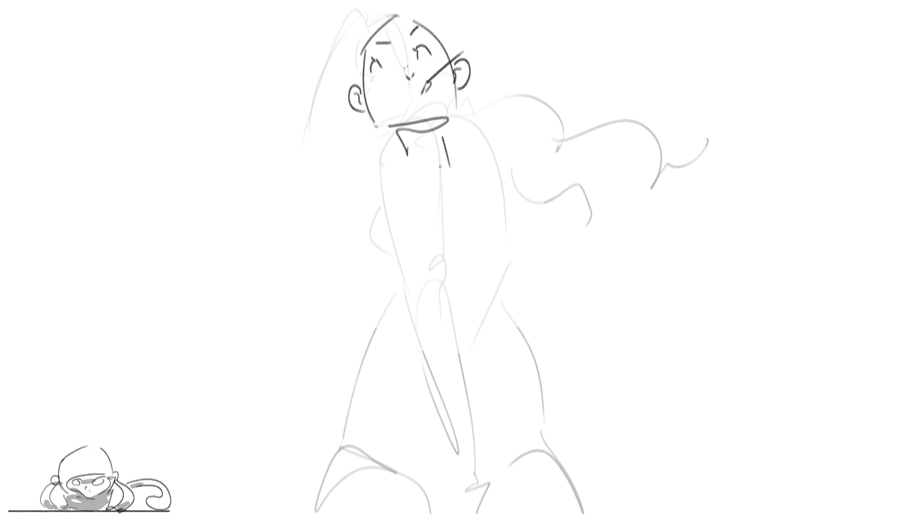
- Draw the folded collar below the chin, the upper-arm line, sleeve edge and bracelet
left_click_drag(396, 137, 429, 193)
mouse_move(390, 141)
left_mouse_down()
mouse_move(427, 190)
mouse_move(443, 138)
left_mouse_up()
left_click_drag(442, 138, 457, 181)
left_click_drag(412, 144, 416, 153)
left_click_drag(432, 141, 433, 153)
left_click_drag(435, 171, 446, 199)
left_click_drag(415, 144, 439, 195)
left_click_drag(443, 137, 447, 197)
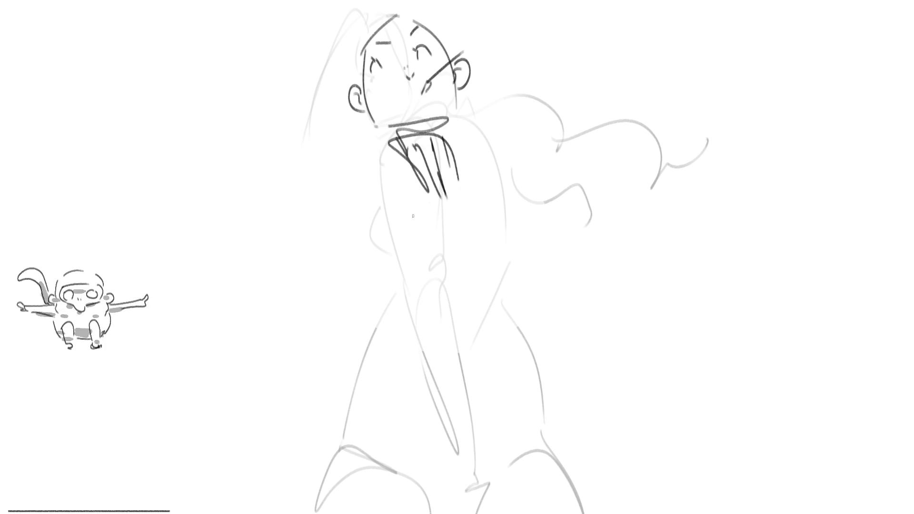
mouse_move(355, 152)
left_mouse_down()
mouse_move(376, 226)
mouse_move(390, 204)
mouse_move(373, 149)
left_mouse_up()
left_click_drag(381, 160, 391, 194)
mouse_move(377, 209)
left_mouse_down()
mouse_move(395, 205)
mouse_move(394, 257)
left_mouse_up()
- Draw the crossed forearms with curling fingers and the torso sides beneath them
left_click_drag(465, 144, 489, 189)
left_click_drag(457, 148, 494, 190)
left_click_drag(483, 193, 509, 196)
left_click_drag(402, 208, 492, 259)
left_click_drag(416, 267, 493, 256)
left_click_drag(412, 209, 424, 268)
left_click_drag(440, 210, 463, 271)
left_click_drag(471, 204, 503, 252)
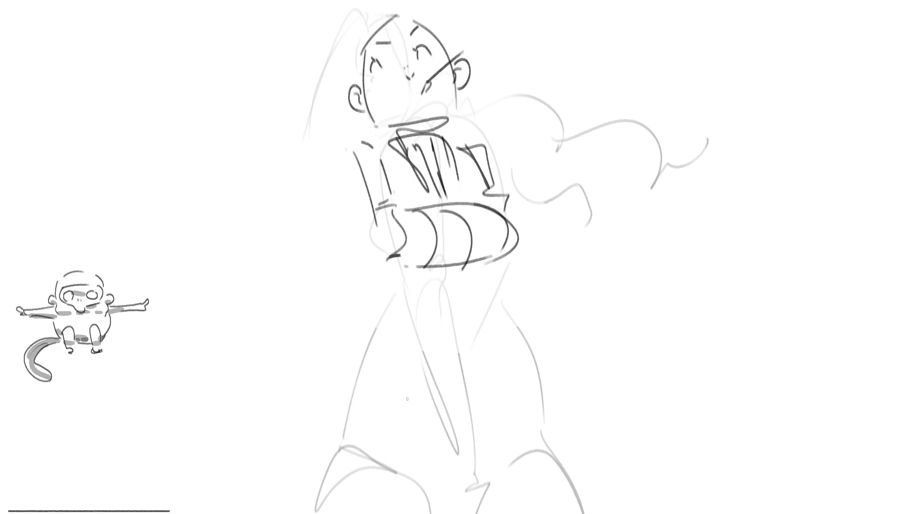
left_click_drag(380, 259, 375, 340)
left_click_drag(367, 300, 495, 259)
mouse_move(505, 263)
left_mouse_down()
mouse_move(508, 290)
mouse_move(369, 301)
left_mouse_up()
- Draw the belt with its folds, outline both legs and the skirt, and add vertical skirt folds
left_click_drag(434, 272, 445, 293)
left_click_drag(489, 266, 496, 288)
left_click_drag(432, 274, 447, 288)
left_click_drag(476, 272, 481, 279)
left_click_drag(366, 298, 365, 309)
mouse_move(495, 289)
left_mouse_down()
mouse_move(510, 323)
mouse_move(514, 512)
left_mouse_up()
mouse_move(364, 477)
left_mouse_down()
mouse_move(411, 468)
mouse_move(467, 513)
left_mouse_up()
left_click_drag(364, 350, 309, 512)
left_click_drag(512, 348, 550, 445)
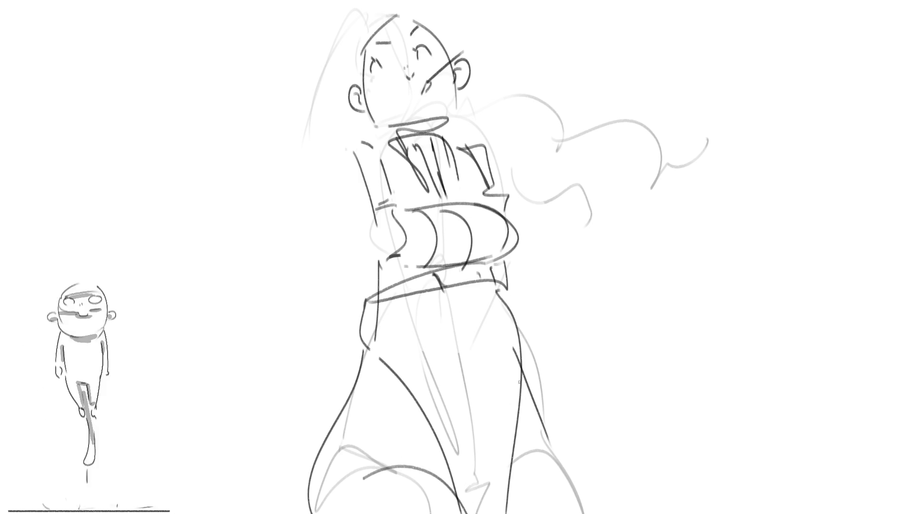
left_click_drag(382, 300, 392, 365)
left_click_drag(406, 296, 462, 490)
left_click_drag(451, 286, 488, 487)
left_click_drag(490, 290, 512, 399)
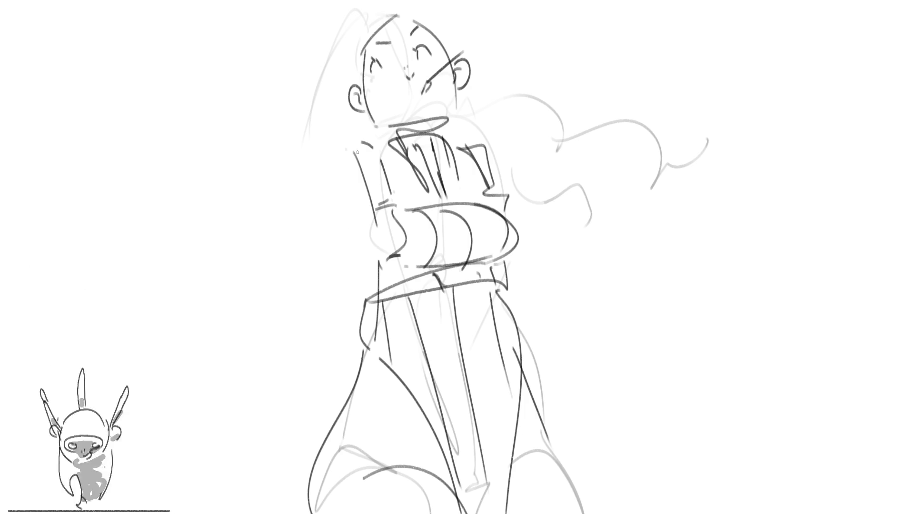
- Replace a hanging left-arm outline with an arm raised above the head
mouse_move(353, 153)
left_mouse_down()
mouse_move(344, 145)
mouse_move(333, 335)
left_mouse_up()
key("ctrl+z")
mouse_move(352, 153)
left_mouse_down()
mouse_move(293, 134)
mouse_move(359, 226)
mouse_move(298, 61)
left_mouse_up()
- Redraw the raised arm with a looping stroke and add the right arm bent toward the hip
left_click_drag(312, 20, 359, 226)
key("ctrl+z")
key("ctrl+z")
mouse_move(350, 157)
left_mouse_down()
mouse_move(334, 219)
mouse_move(236, 61)
mouse_move(373, 229)
left_mouse_up()
mouse_move(490, 148)
left_mouse_down()
mouse_move(577, 206)
mouse_move(553, 299)
mouse_move(612, 386)
left_mouse_up()
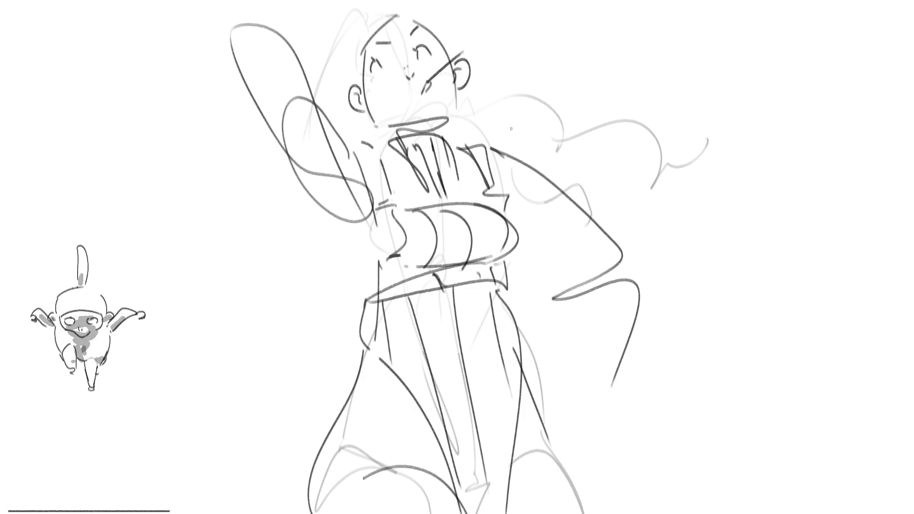
- Draw long hair sweeping out to the right, then fade the whole sketch to light grey
left_click_drag(394, 23, 336, 139)
mouse_move(390, 3)
left_mouse_down()
mouse_move(469, 108)
mouse_move(683, 169)
mouse_move(741, 112)
left_mouse_up()
left_click_drag(741, 112, 654, 236)
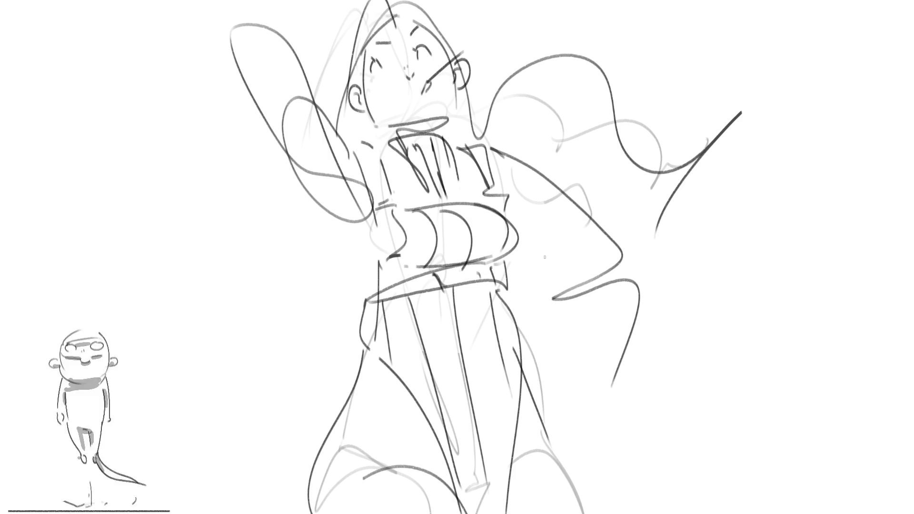
key("bracketright")
key("bracketright")
key("bracketright")
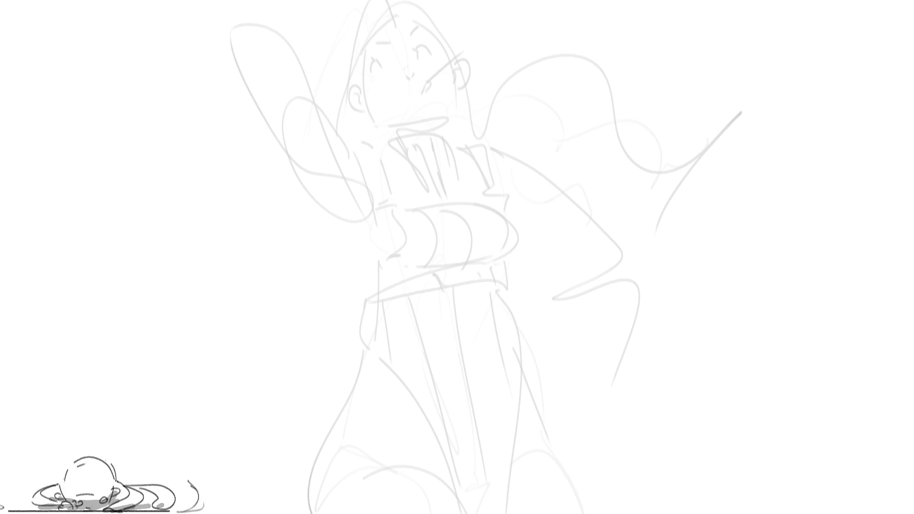
- Outline a new head at upper right with jaw, eye and glasses over the faded drawing
mouse_move(506, 46)
left_mouse_down()
mouse_move(513, 100)
mouse_move(541, 24)
mouse_move(575, 122)
left_mouse_up()
mouse_move(512, 86)
left_mouse_down()
mouse_move(537, 141)
mouse_move(575, 139)
left_mouse_up()
left_click_drag(546, 157, 576, 139)
left_click_drag(541, 79, 548, 105)
mouse_move(554, 62)
left_mouse_down()
mouse_move(526, 89)
mouse_move(569, 64)
left_mouse_up()
mouse_move(537, 94)
left_mouse_down()
mouse_move(504, 93)
mouse_move(526, 114)
left_mouse_up()
mouse_move(526, 95)
left_mouse_down()
mouse_move(567, 86)
mouse_move(512, 82)
left_mouse_up()
left_click_drag(512, 81, 529, 128)
mouse_move(574, 75)
left_mouse_down()
mouse_move(605, 63)
mouse_move(578, 78)
left_mouse_up()
left_click_drag(526, 100, 532, 109)
- Add face and jaw details, the back of the head, the ear, the hairline and the neck lines
left_click_drag(522, 58, 518, 69)
left_click_drag(540, 41, 560, 55)
left_click_drag(540, 125, 580, 114)
left_click_drag(565, 140, 578, 134)
left_click_drag(603, 116, 604, 87)
mouse_move(620, 97)
left_mouse_down()
mouse_move(617, 61)
mouse_move(636, 52)
mouse_move(625, 89)
left_mouse_up()
left_click_drag(510, 23, 612, 35)
left_click_drag(629, 66, 626, 88)
mouse_move(611, 117)
left_mouse_down()
mouse_move(599, 154)
mouse_move(598, 169)
mouse_move(606, 138)
mouse_move(600, 246)
mouse_move(569, 167)
mouse_move(690, 223)
mouse_move(571, 298)
mouse_move(570, 234)
left_mouse_up()
- Sketch the body, arm and collar, undo the stray big loop, then redraw the collar and neck
mouse_move(589, 204)
left_mouse_down()
mouse_move(625, 213)
mouse_move(643, 423)
mouse_move(680, 355)
mouse_move(742, 495)
mouse_move(581, 343)
mouse_move(584, 174)
mouse_move(511, 245)
mouse_move(531, 215)
left_mouse_up()
left_click_drag(542, 157, 603, 124)
mouse_move(576, 153)
left_mouse_down()
mouse_move(557, 170)
mouse_move(564, 143)
mouse_move(553, 138)
mouse_move(548, 152)
left_mouse_up()
mouse_move(547, 159)
left_mouse_down()
mouse_move(419, 299)
mouse_move(393, 219)
mouse_move(792, 138)
mouse_move(778, 388)
left_mouse_up()
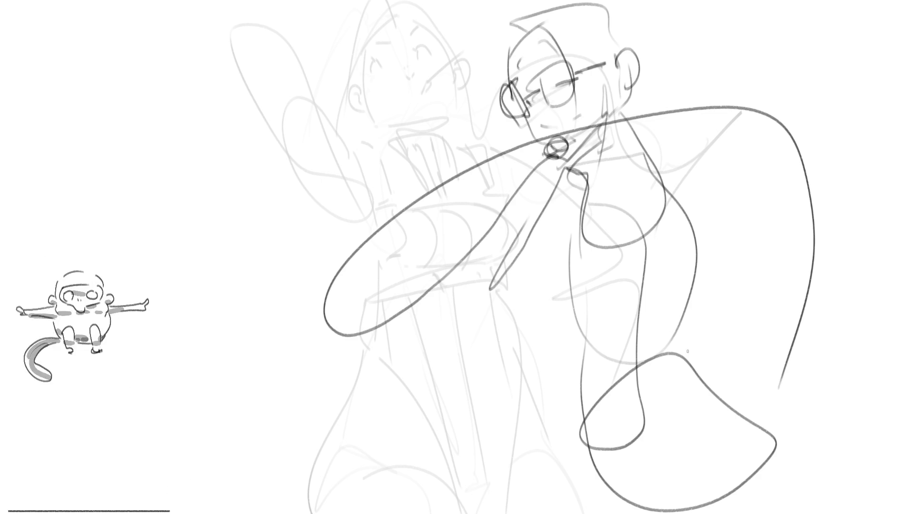
key("ctrl+z")
key("ctrl+z")
key("ctrl+z")
left_click_drag(545, 157, 618, 124)
mouse_move(623, 79)
left_mouse_down()
mouse_move(625, 169)
mouse_move(693, 269)
left_mouse_up()
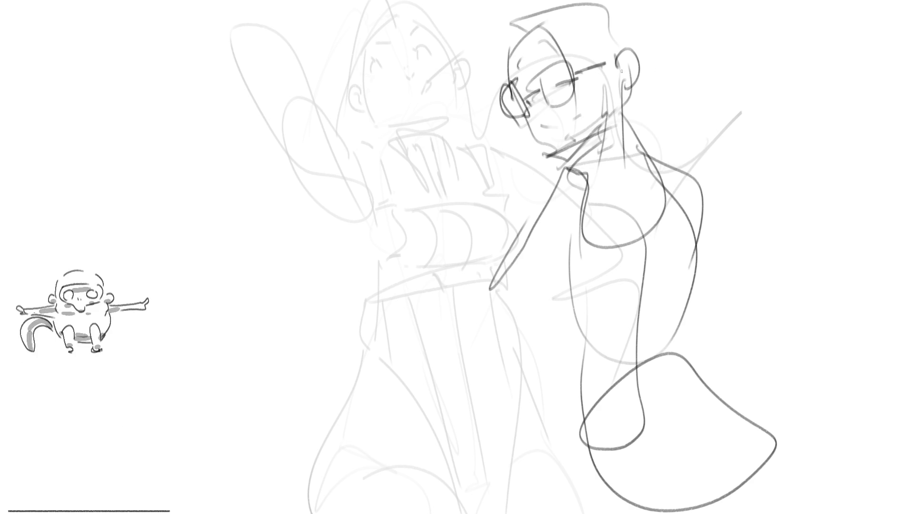
- Start a large tilted head at left with nose, cheek, chin, collar and a long neck curve
mouse_move(263, 86)
left_mouse_down()
mouse_move(295, 187)
mouse_move(404, 262)
mouse_move(330, 158)
mouse_move(326, 193)
mouse_move(343, 161)
left_mouse_up()
mouse_move(278, 132)
left_mouse_down()
mouse_move(304, 228)
mouse_move(333, 248)
left_mouse_up()
mouse_move(308, 203)
left_mouse_down()
mouse_move(343, 290)
mouse_move(400, 280)
left_mouse_up()
left_click_drag(355, 316, 435, 245)
left_click_drag(264, 147, 204, 176)
left_click_drag(265, 274, 330, 238)
left_click_drag(302, 348, 455, 264)
left_click_drag(330, 264, 371, 333)
left_click_drag(380, 328, 475, 152)
left_click_drag(479, 210, 473, 233)
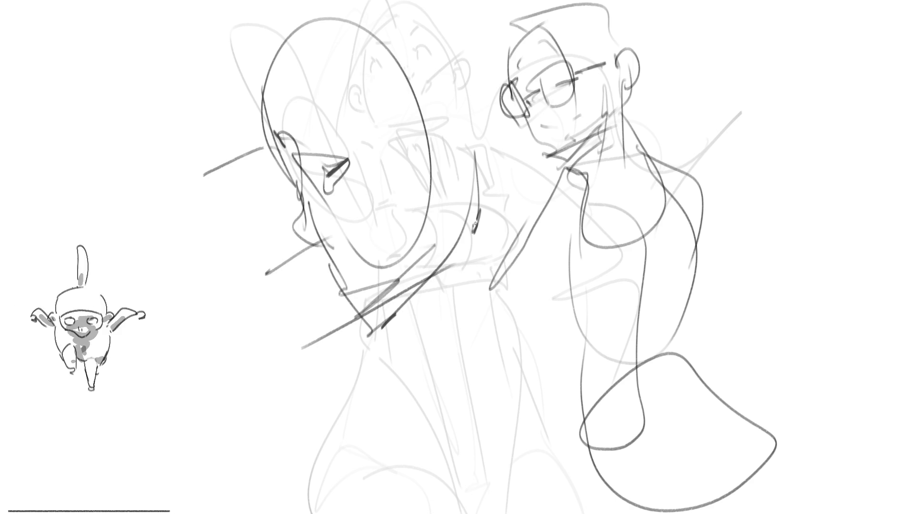
- Reinforce the tilted head's left outline and draw the hairline arc and eyebrow
mouse_move(270, 133)
left_mouse_down()
mouse_move(322, 123)
mouse_move(276, 138)
left_mouse_up()
left_click_drag(263, 66, 270, 139)
mouse_move(264, 106)
left_mouse_down()
mouse_move(301, 36)
mouse_move(407, 79)
left_mouse_up()
mouse_move(371, 87)
left_mouse_down()
mouse_move(406, 92)
mouse_move(418, 128)
left_mouse_up()
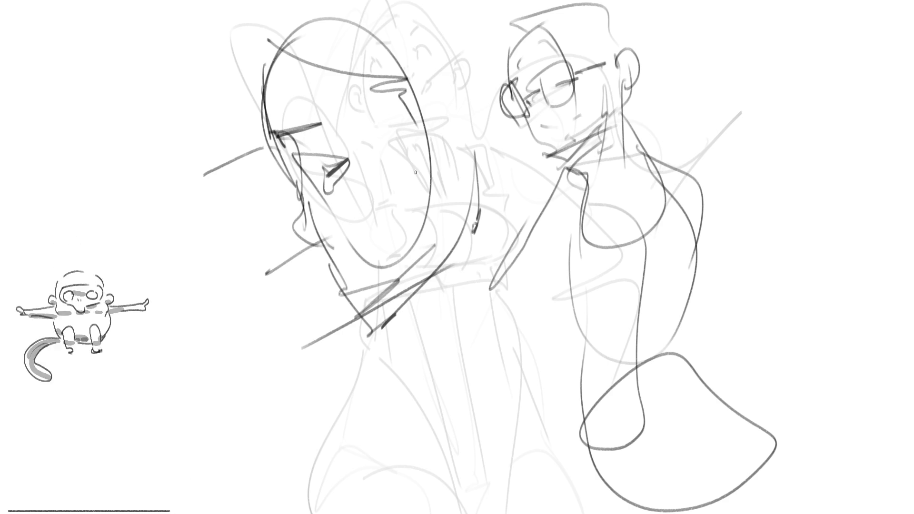
- Draw the ear beside the tilted head with an earring
mouse_move(441, 93)
left_mouse_down()
mouse_move(420, 131)
mouse_move(425, 124)
left_mouse_up()
mouse_move(439, 112)
left_mouse_down()
mouse_move(456, 86)
mouse_move(469, 166)
mouse_move(451, 127)
mouse_move(474, 161)
left_mouse_up()
mouse_move(476, 113)
left_mouse_down()
mouse_move(455, 90)
mouse_move(469, 162)
left_mouse_up()
mouse_move(464, 161)
left_mouse_down()
mouse_move(474, 168)
mouse_move(447, 271)
mouse_move(417, 301)
left_mouse_up()
- Add neck lines below the ear, the collar curve and a stroke across the right figure's shoulder
mouse_move(439, 272)
left_mouse_down()
mouse_move(386, 326)
mouse_move(412, 296)
left_mouse_up()
mouse_move(428, 292)
left_mouse_down()
mouse_move(471, 315)
mouse_move(395, 320)
left_mouse_up()
left_click_drag(384, 328, 486, 290)
left_click_drag(498, 133, 520, 223)
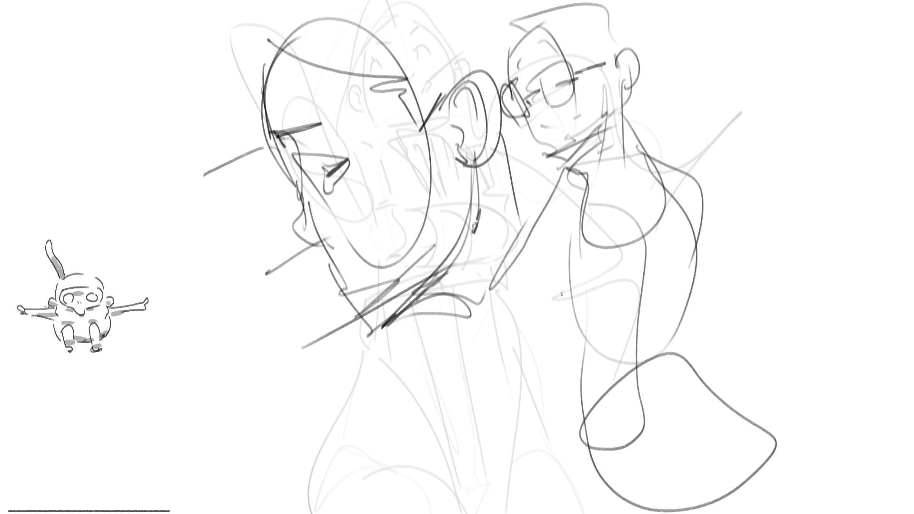
mouse_move(563, 294)
left_mouse_down()
mouse_move(567, 284)
mouse_move(564, 298)
mouse_move(610, 277)
mouse_move(682, 271)
mouse_move(694, 283)
mouse_move(692, 307)
left_mouse_up()
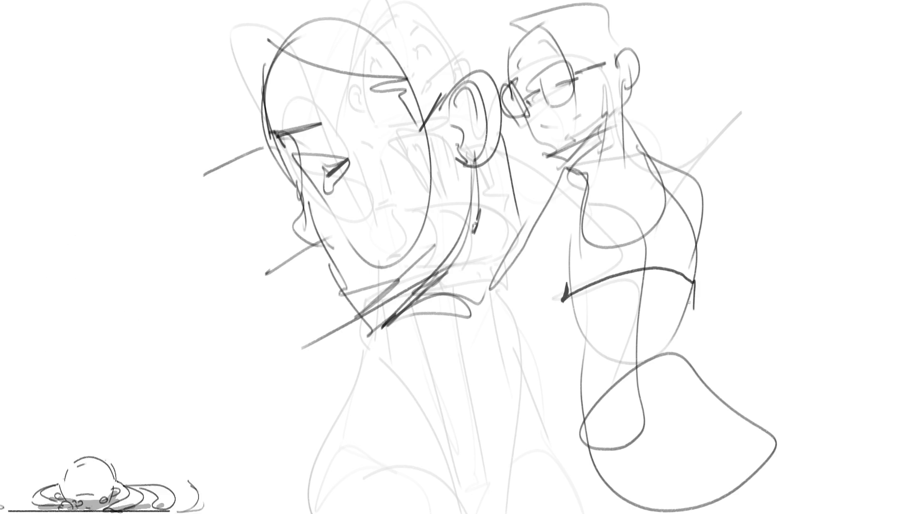
- Draw the right figure's waistband with tick marks and its lower edge
left_click_drag(562, 304, 572, 319)
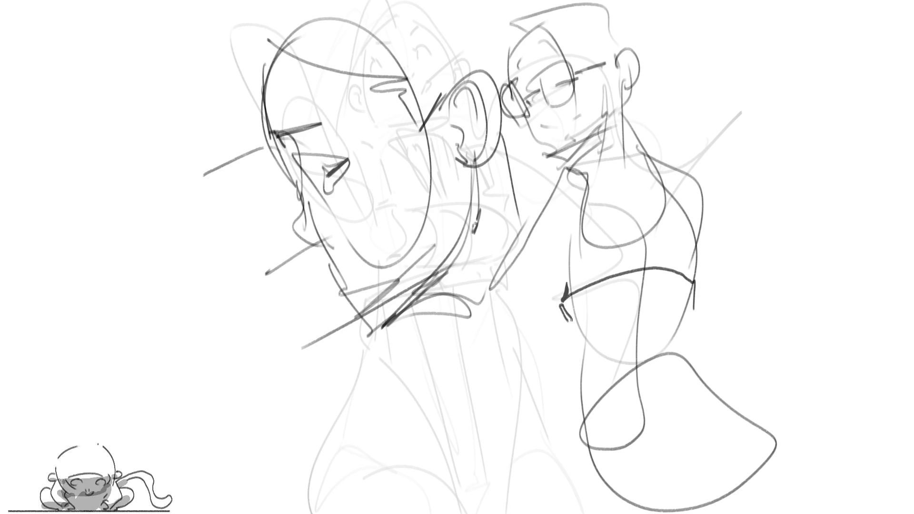
left_click_drag(590, 289, 596, 305)
mouse_move(642, 274)
left_mouse_down()
mouse_move(648, 296)
mouse_move(694, 301)
left_mouse_up()
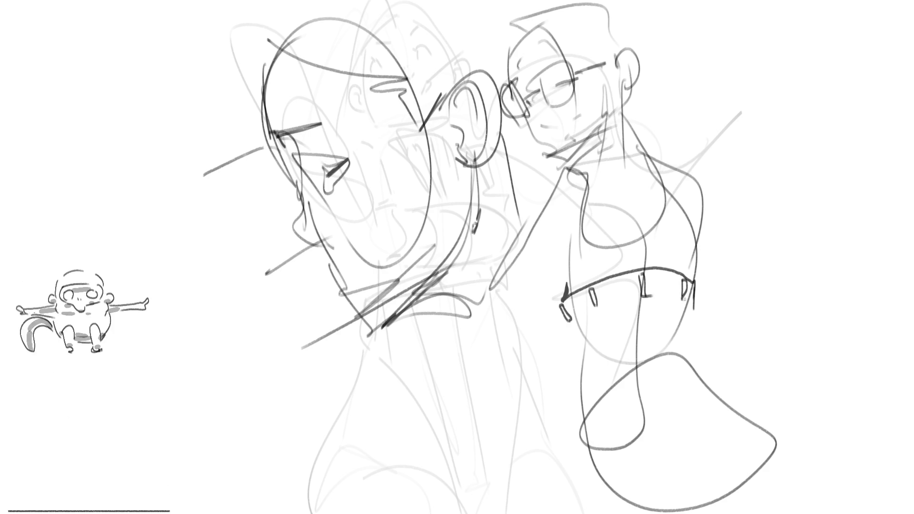
left_click_drag(569, 324, 701, 313)
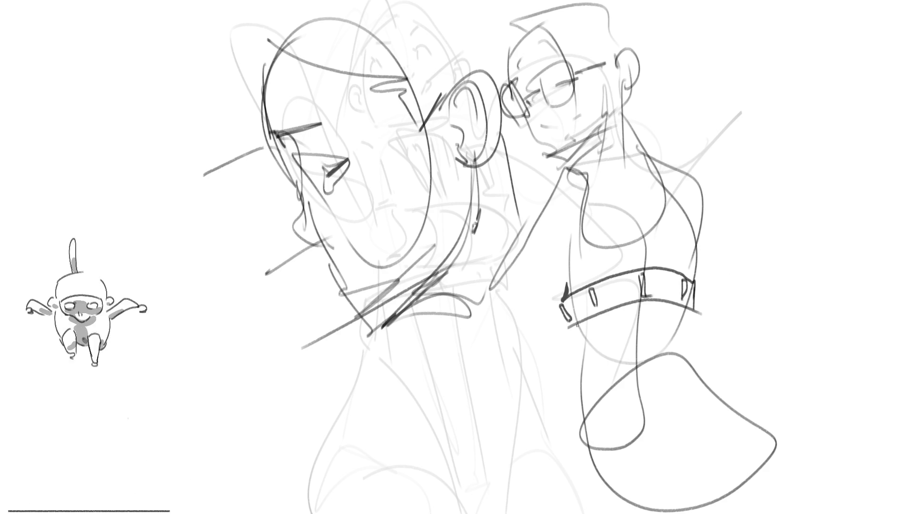
- Draw the side contours down to the page bottom, two pockets, and strokes below the band ends
left_click_drag(571, 326, 607, 513)
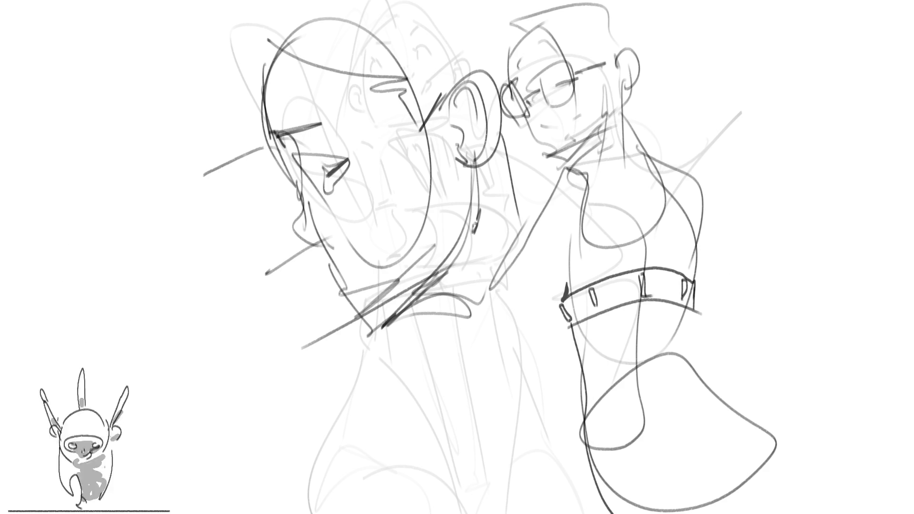
mouse_move(701, 309)
left_mouse_down()
mouse_move(708, 344)
mouse_move(749, 415)
mouse_move(826, 513)
left_mouse_up()
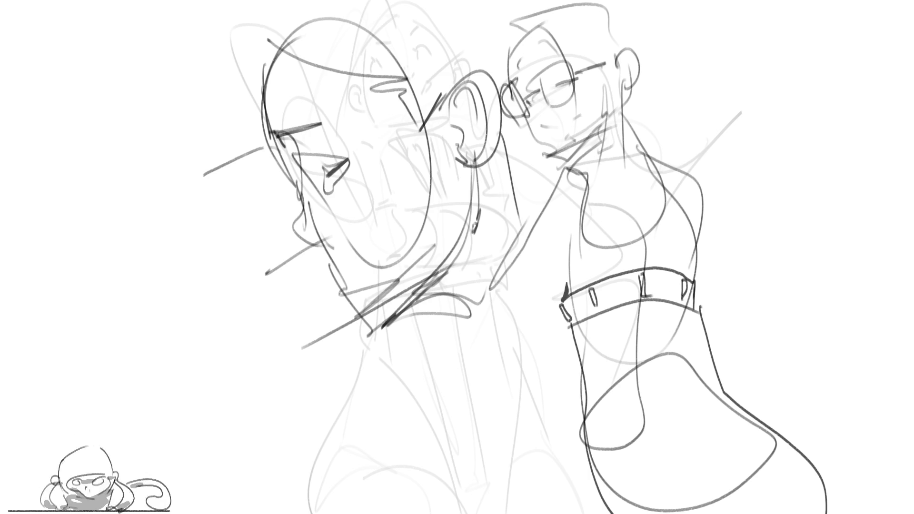
mouse_move(625, 459)
left_mouse_down()
mouse_move(689, 441)
mouse_move(720, 508)
mouse_move(675, 512)
left_mouse_up()
left_click_drag(628, 455, 648, 503)
mouse_move(760, 429)
left_mouse_down()
mouse_move(764, 474)
mouse_move(809, 457)
left_mouse_up()
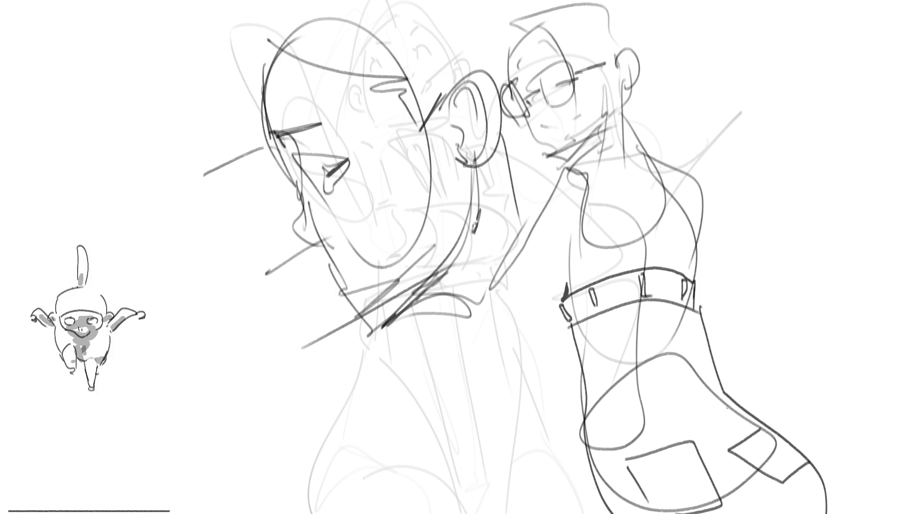
left_click_drag(575, 326, 587, 376)
left_click_drag(701, 310, 703, 338)
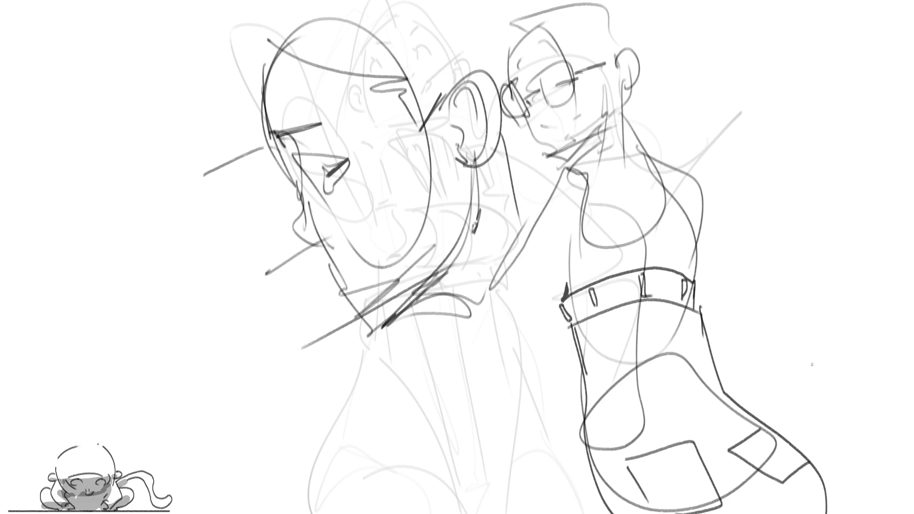
- Fade the old sketch with the eraser, then draw a new head with facial marks, ears and a side bun
mouse_move(690, 29)
left_mouse_down()
mouse_move(203, 163)
mouse_move(662, 301)
mouse_move(678, 512)
left_mouse_up()
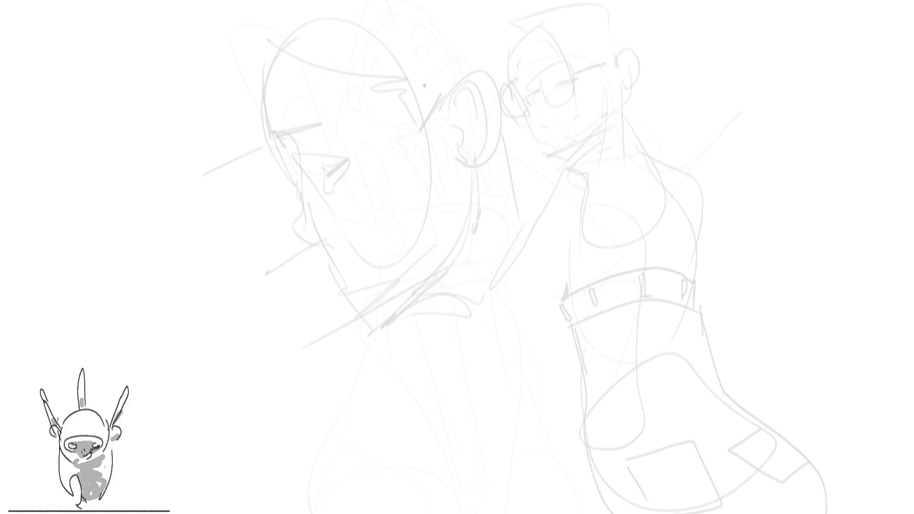
mouse_move(450, 63)
left_mouse_down()
mouse_move(449, 103)
mouse_move(507, 97)
mouse_move(488, 142)
mouse_move(476, 143)
mouse_move(464, 89)
mouse_move(490, 87)
mouse_move(452, 72)
left_mouse_up()
mouse_move(461, 51)
left_mouse_down()
mouse_move(457, 60)
mouse_move(490, 58)
mouse_move(491, 77)
left_mouse_up()
mouse_move(469, 118)
left_mouse_down()
mouse_move(514, 101)
mouse_move(510, 114)
left_mouse_up()
left_click_drag(446, 99, 450, 114)
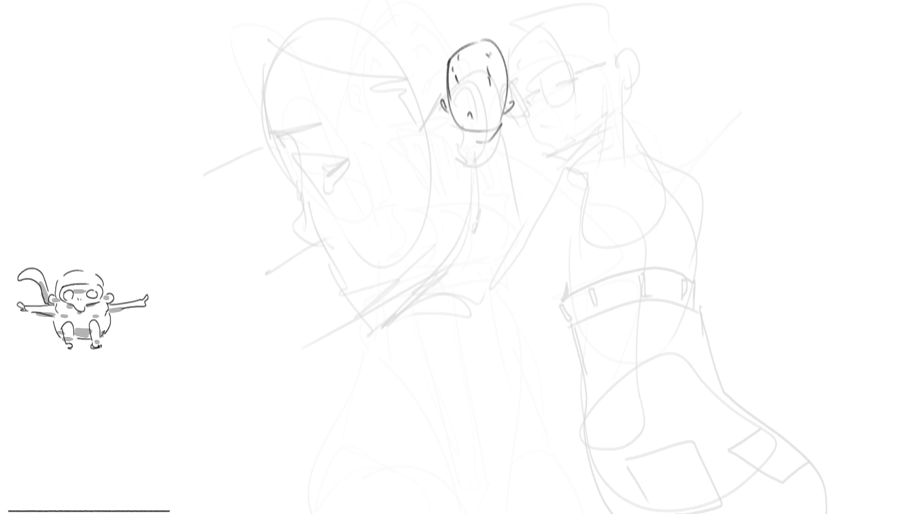
mouse_move(443, 57)
left_mouse_down()
mouse_move(523, 79)
mouse_move(526, 102)
left_mouse_up()
left_click_drag(442, 94, 437, 110)
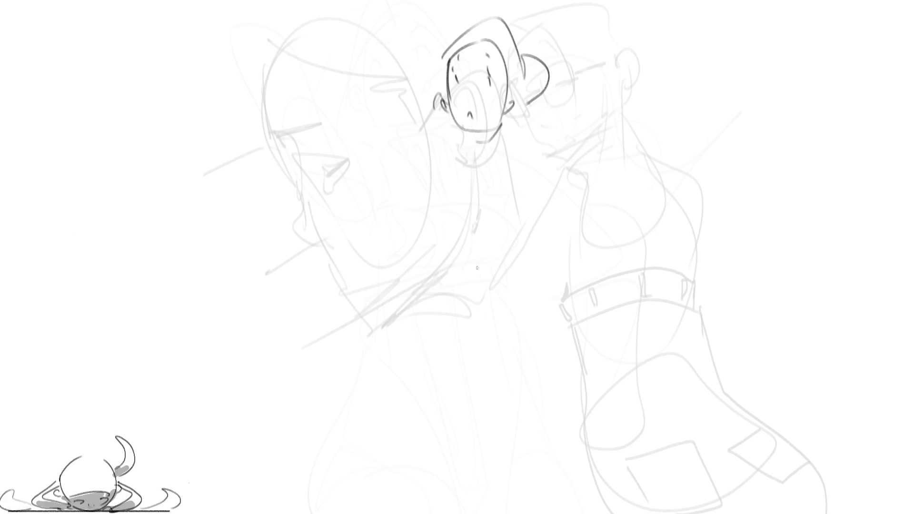
- Add sweeping hair arcs around the head and the neck lines below it
mouse_move(410, 17)
left_mouse_down()
mouse_move(433, 78)
mouse_move(425, 2)
left_mouse_up()
mouse_move(562, 14)
left_mouse_down()
mouse_move(582, 43)
mouse_move(552, 86)
left_mouse_up()
left_click_drag(534, 89, 518, 110)
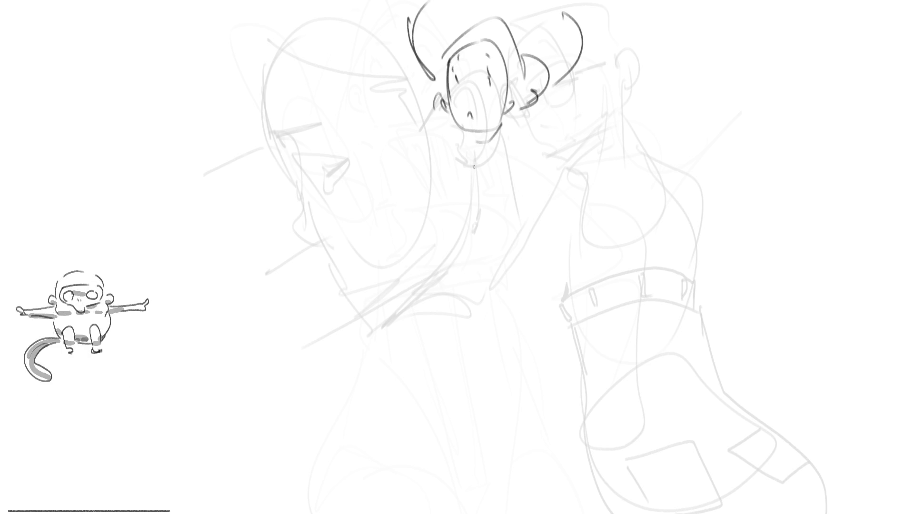
left_click_drag(460, 131, 476, 169)
mouse_move(498, 133)
left_mouse_down()
mouse_move(495, 160)
mouse_move(431, 171)
mouse_move(375, 213)
left_mouse_up()
- Draw the shoulders and both bent arms with hands
mouse_move(444, 136)
left_mouse_down()
mouse_move(364, 221)
mouse_move(443, 238)
left_mouse_up()
mouse_move(390, 235)
left_mouse_down()
mouse_move(443, 239)
mouse_move(498, 269)
left_mouse_up()
mouse_move(438, 177)
left_mouse_down()
mouse_move(463, 242)
mouse_move(494, 243)
left_mouse_up()
mouse_move(490, 244)
left_mouse_down()
mouse_move(447, 245)
mouse_move(564, 215)
left_mouse_up()
left_click_drag(459, 189, 451, 226)
left_click_drag(464, 230, 510, 218)
left_click_drag(526, 186, 554, 209)
mouse_move(518, 139)
left_mouse_down()
mouse_move(538, 176)
mouse_move(569, 169)
mouse_move(583, 215)
mouse_move(565, 226)
left_mouse_up()
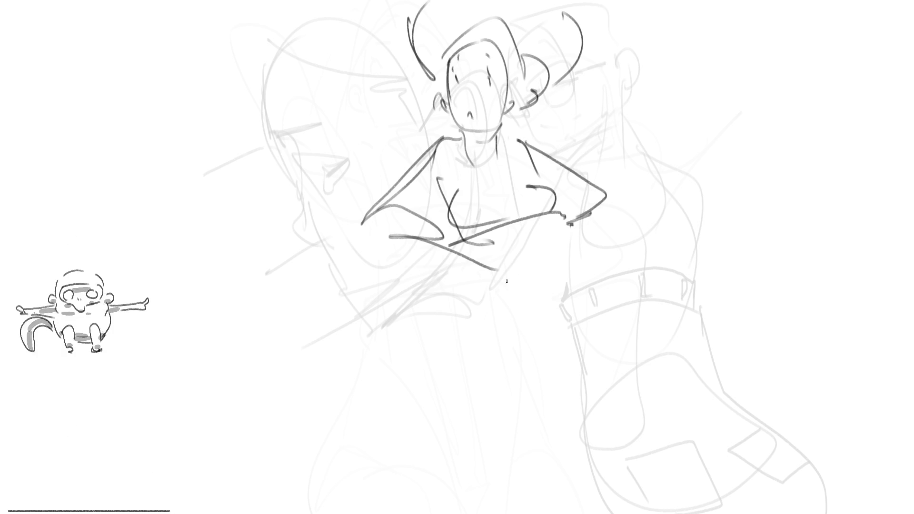
- Sketch waist lines, undo two stray diagonals, and draw the front lines of torso and leg
mouse_move(455, 241)
left_mouse_down()
mouse_move(473, 272)
mouse_move(471, 232)
mouse_move(492, 242)
mouse_move(550, 341)
left_mouse_up()
left_click_drag(456, 237, 552, 360)
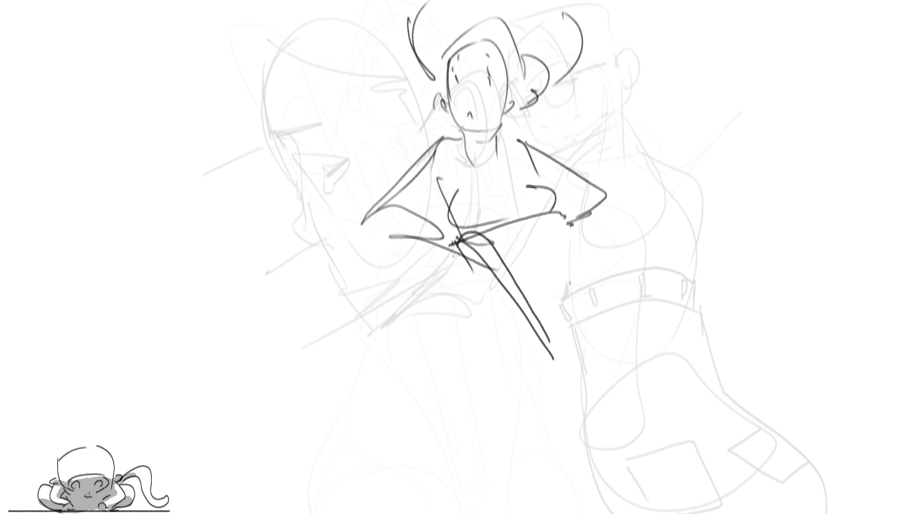
key("ctrl+z")
key("ctrl+z")
mouse_move(462, 246)
left_mouse_down()
mouse_move(488, 228)
mouse_move(566, 217)
left_mouse_up()
mouse_move(465, 243)
left_mouse_down()
mouse_move(528, 303)
mouse_move(576, 419)
left_mouse_up()
left_click_drag(563, 219, 589, 428)
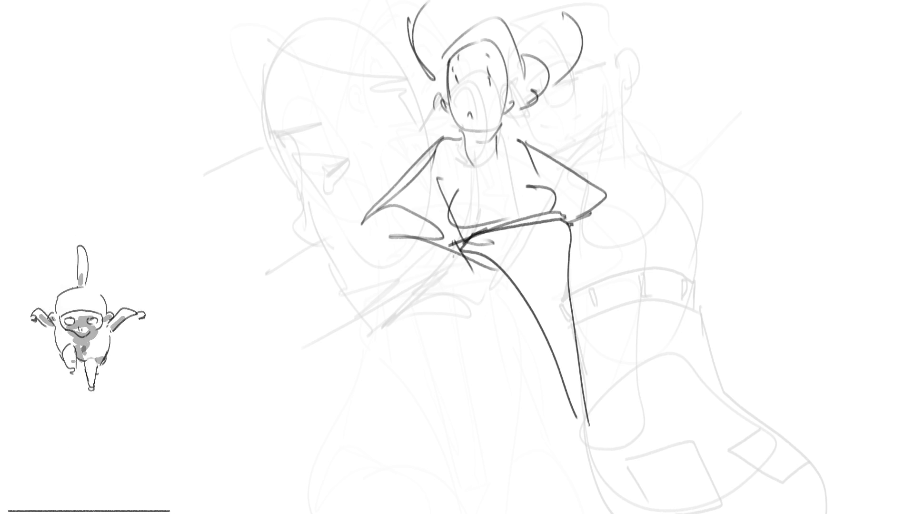
- Draw the left leg and right hip contour down to the bottom, with cuffs on both legs
mouse_move(462, 252)
left_mouse_down()
mouse_move(528, 490)
mouse_move(552, 509)
left_mouse_up()
mouse_move(571, 234)
left_mouse_down()
mouse_move(656, 457)
mouse_move(656, 484)
left_mouse_up()
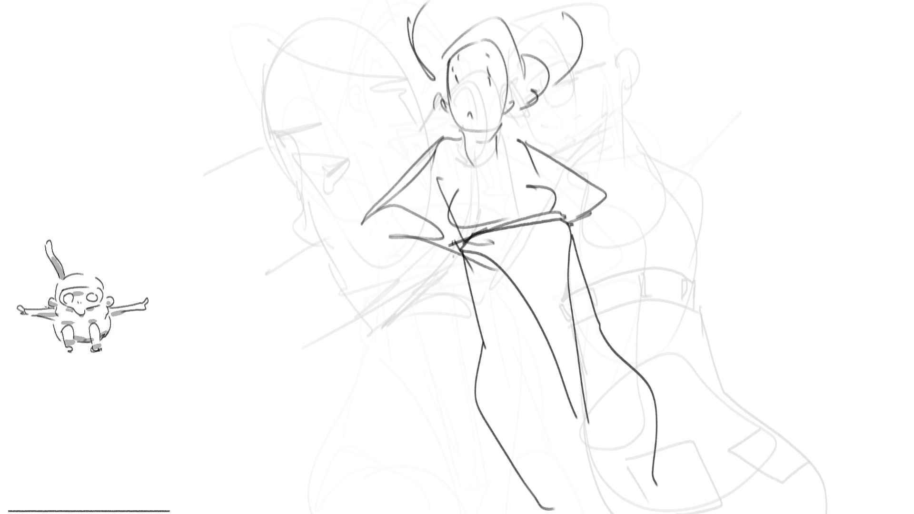
mouse_move(477, 478)
left_mouse_down()
mouse_move(555, 453)
mouse_move(572, 423)
mouse_move(614, 443)
mouse_move(691, 383)
mouse_move(656, 384)
left_mouse_up()
mouse_move(491, 426)
left_mouse_down()
mouse_move(472, 429)
mouse_move(469, 478)
mouse_move(568, 419)
mouse_move(571, 455)
left_mouse_up()
mouse_move(581, 418)
left_mouse_down()
mouse_move(626, 397)
mouse_move(692, 427)
left_mouse_up()
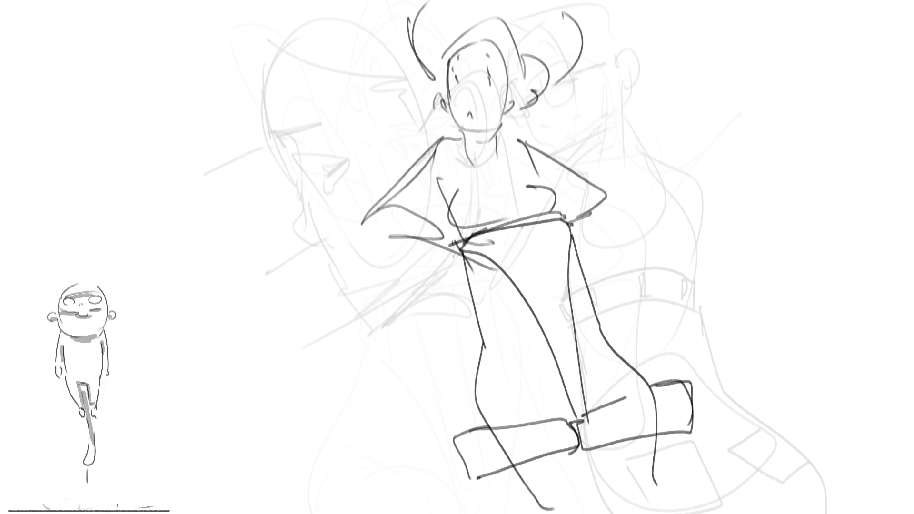
- Draw the outfit's left and right straps and its top edge
left_click_drag(451, 137, 462, 221)
mouse_move(448, 137)
left_mouse_down()
mouse_move(509, 195)
mouse_move(540, 187)
left_mouse_up()
mouse_move(507, 138)
left_mouse_down()
mouse_move(559, 203)
mouse_move(554, 221)
left_mouse_up()
left_click_drag(458, 223, 469, 244)
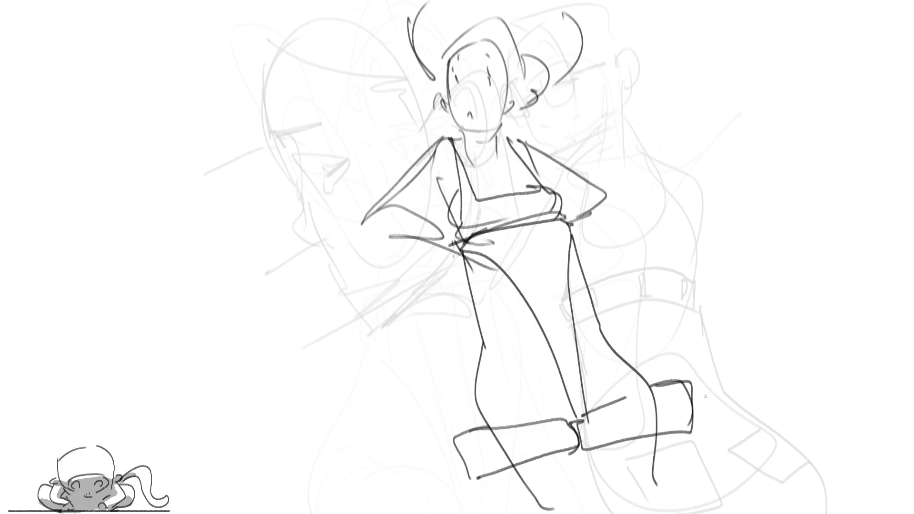
- Sketch a tilted head at upper right with a closed eye, an ear and sweeping hair strokes
mouse_move(645, 110)
left_mouse_down()
mouse_move(655, 167)
mouse_move(712, 65)
mouse_move(727, 182)
mouse_move(659, 189)
mouse_move(718, 203)
left_mouse_up()
mouse_move(691, 134)
left_mouse_down()
mouse_move(704, 136)
mouse_move(661, 152)
mouse_move(655, 145)
mouse_move(667, 185)
left_mouse_up()
mouse_move(733, 126)
left_mouse_down()
mouse_move(730, 161)
mouse_move(762, 149)
mouse_move(795, 119)
mouse_move(809, 82)
left_mouse_up()
left_click_drag(733, 157, 815, 100)
left_click_drag(719, 190, 810, 135)
left_click_drag(690, 243, 774, 165)
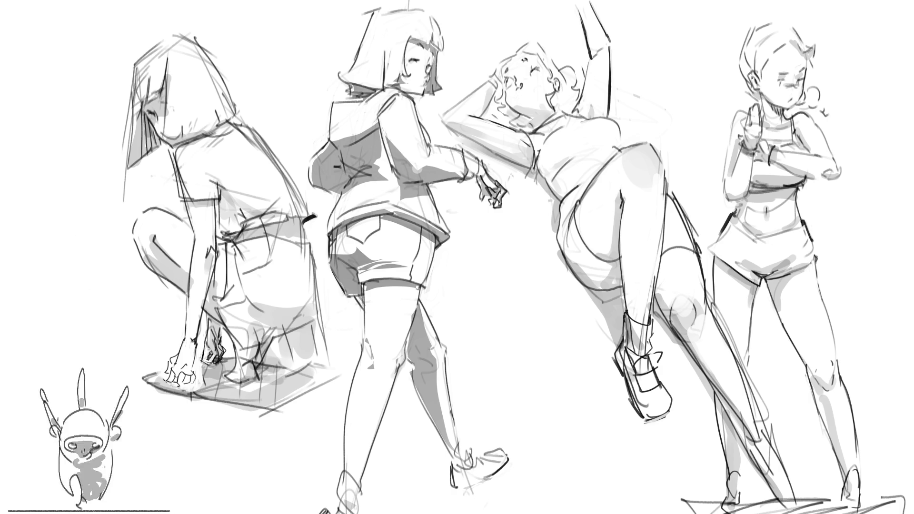
- Hand-letter E, N, a rotated U and further letters vertically down between the middle figures
mouse_move(475, 232)
left_mouse_down()
mouse_move(473, 277)
mouse_move(504, 232)
left_mouse_up()
left_click_drag(459, 252, 507, 256)
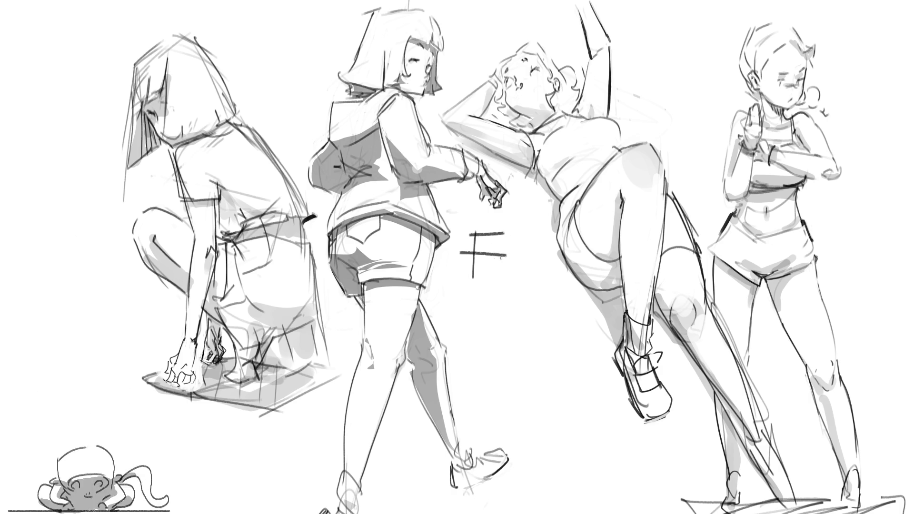
mouse_move(458, 276)
left_mouse_down()
mouse_move(513, 275)
mouse_move(483, 331)
left_mouse_up()
left_click_drag(477, 289, 538, 326)
left_click_drag(526, 288, 539, 324)
left_click_drag(478, 341, 500, 385)
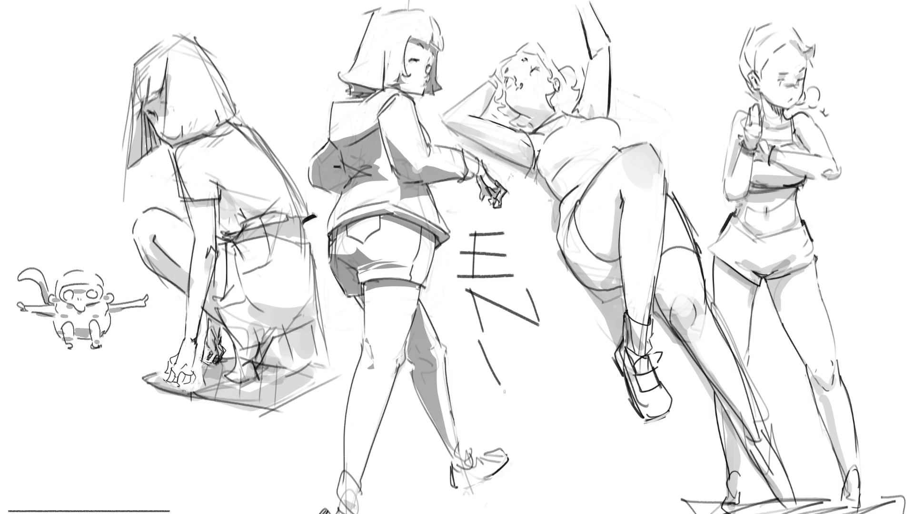
mouse_move(473, 344)
left_mouse_down()
mouse_move(547, 346)
mouse_move(552, 376)
mouse_move(483, 385)
mouse_move(554, 447)
left_mouse_up()
mouse_move(600, 416)
left_mouse_down()
mouse_move(566, 440)
mouse_move(604, 440)
left_mouse_up()
left_click_drag(611, 457, 477, 491)
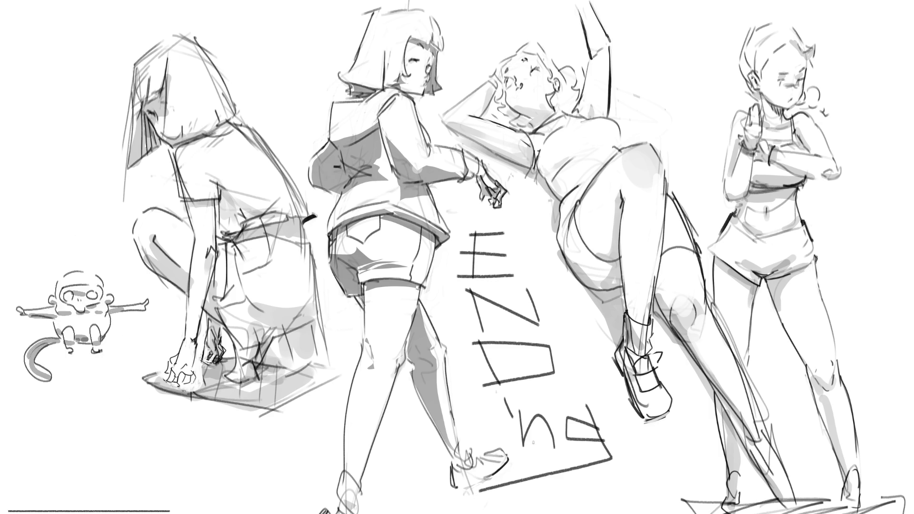